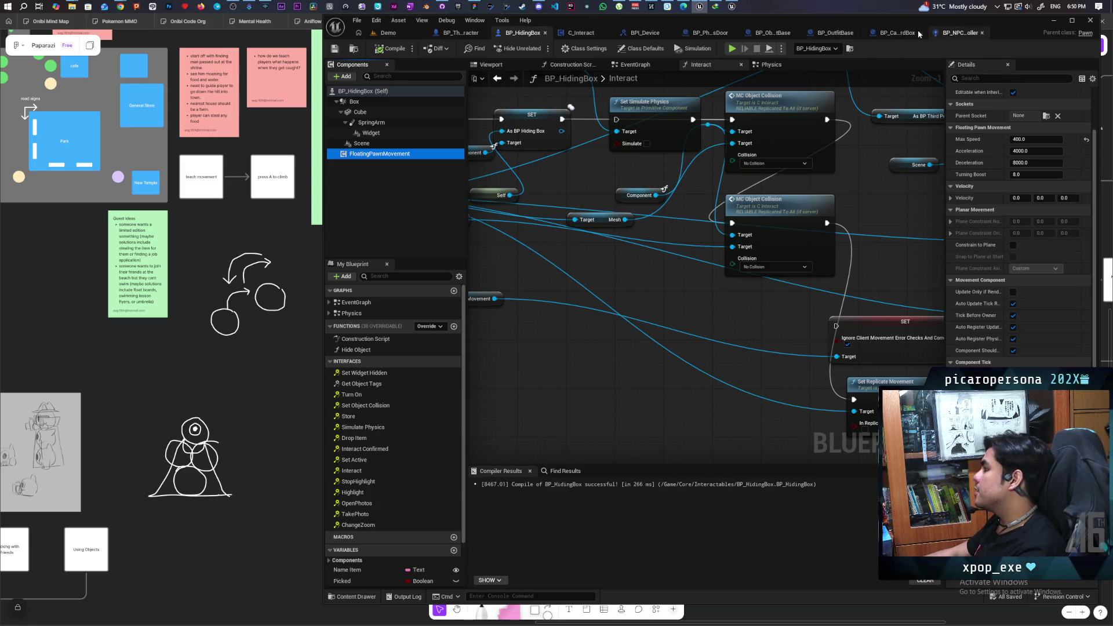
# Review the disabled event nodes in the cardboard box blueprint's event graph.
pyautogui.click(896, 33)
pyautogui.moveTo(646, 241); pyautogui.dragTo(663, 380)
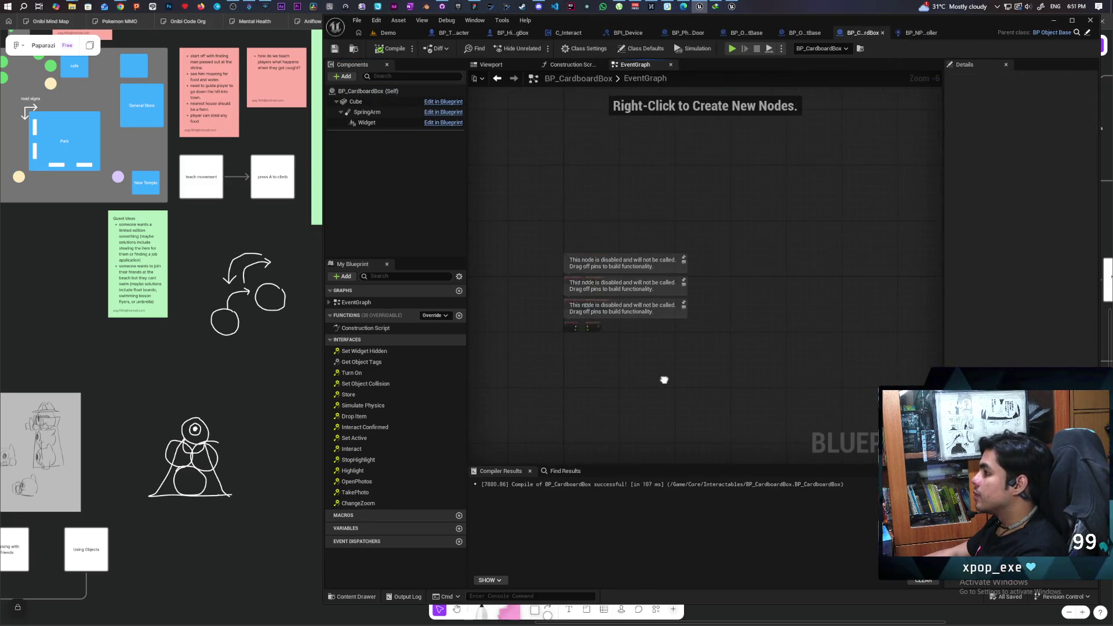
pyautogui.scroll(1, 655, 346)
pyautogui.scroll(3, 646, 342)
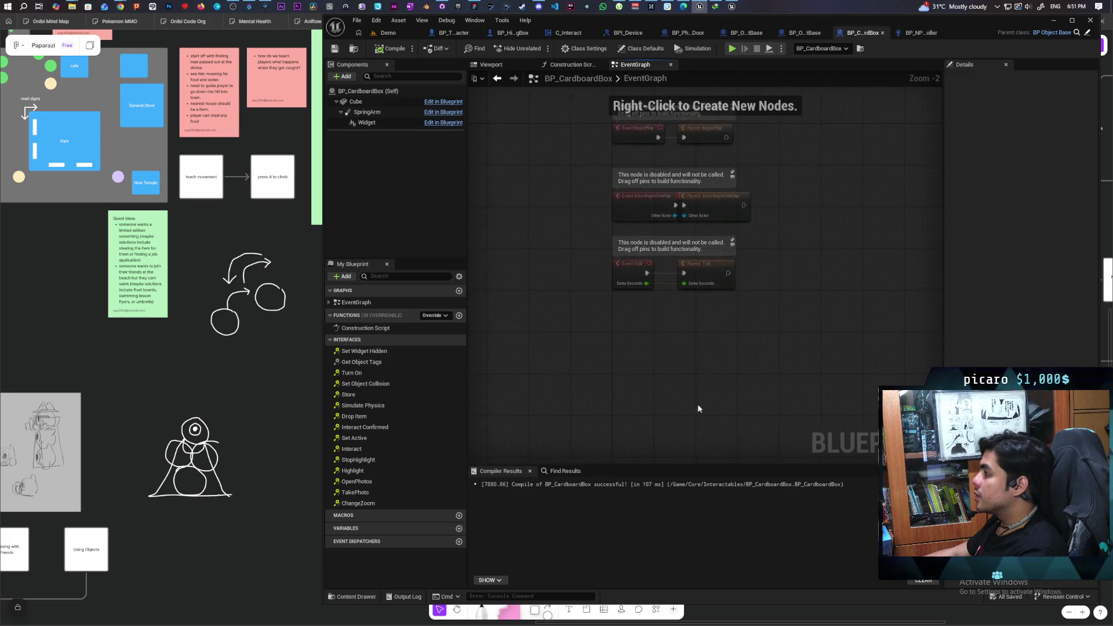
# Follow BP_ObjectBase's Interact chain from Set Simulate Physics into the Hold Object function.
pyautogui.click(1088, 33)
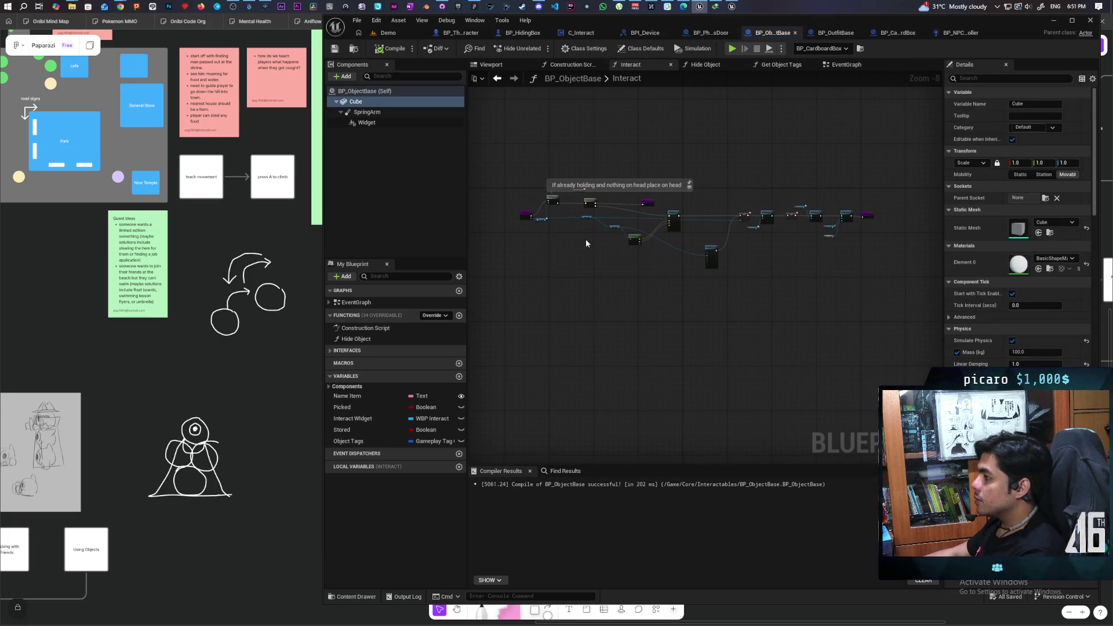
pyautogui.scroll(2, 769, 315)
pyautogui.moveTo(768, 314)
pyautogui.mouseDown()
pyautogui.moveTo(760, 344)
pyautogui.moveTo(781, 332)
pyautogui.moveTo(780, 318)
pyautogui.moveTo(579, 338)
pyautogui.moveTo(682, 324)
pyautogui.moveTo(633, 323)
pyautogui.moveTo(728, 335)
pyautogui.mouseUp()
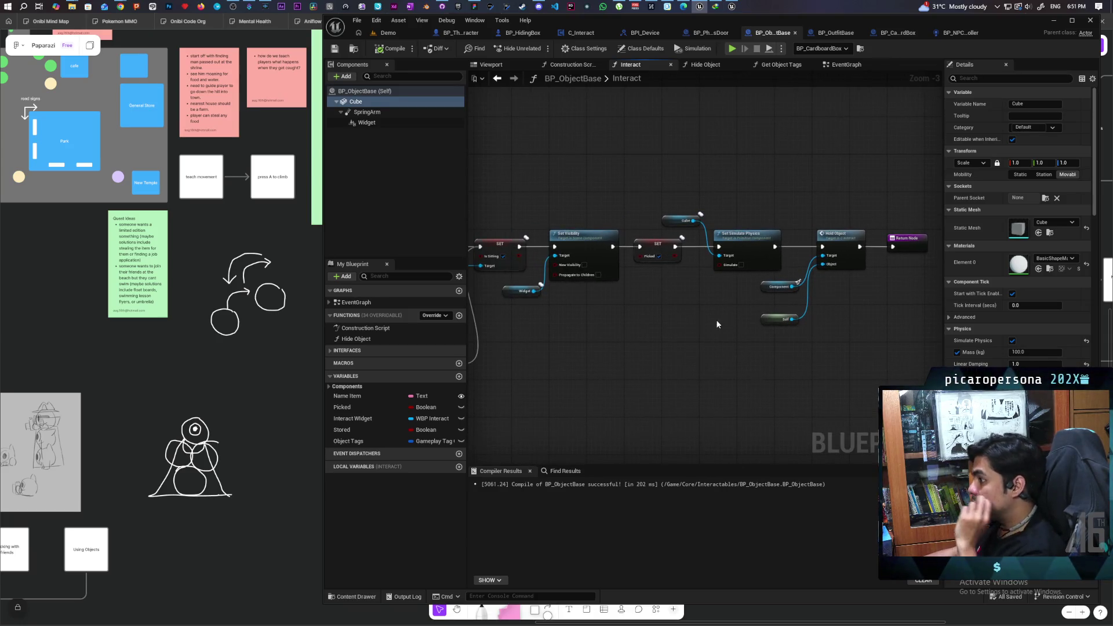
pyautogui.scroll(-5, 653, 325)
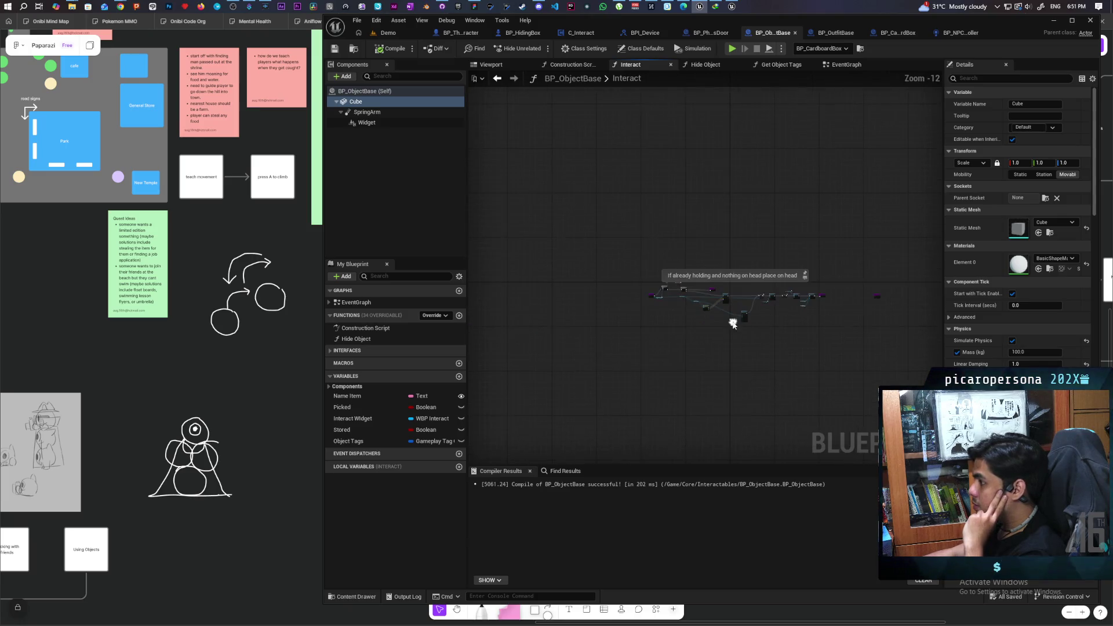
pyautogui.scroll(4, 704, 318)
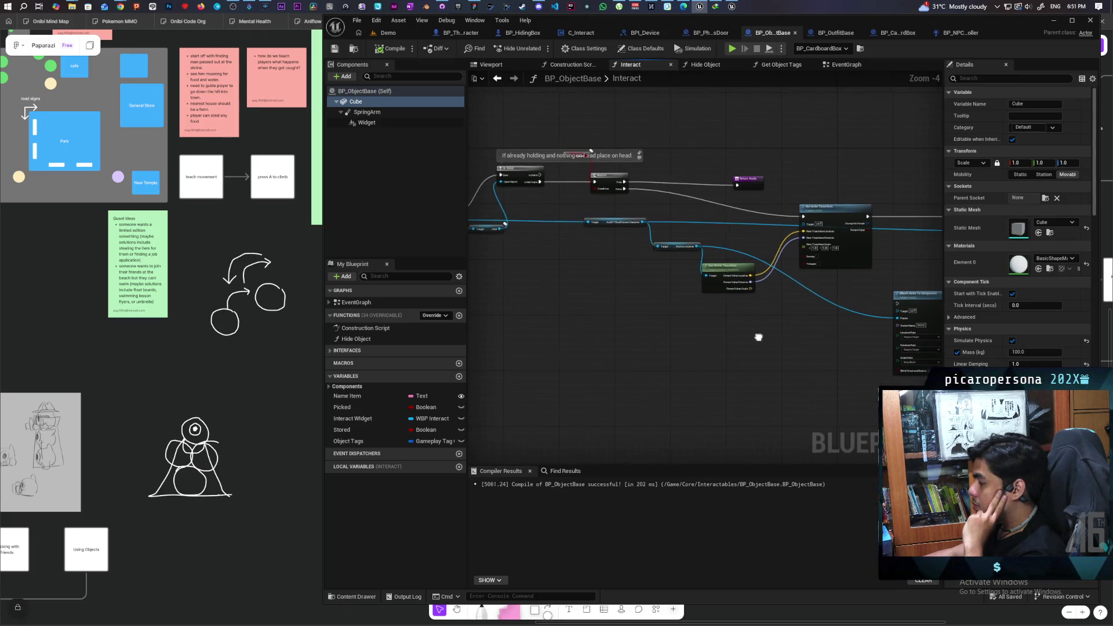
pyautogui.moveTo(808, 351); pyautogui.dragTo(721, 335)
pyautogui.scroll(1, 703, 388)
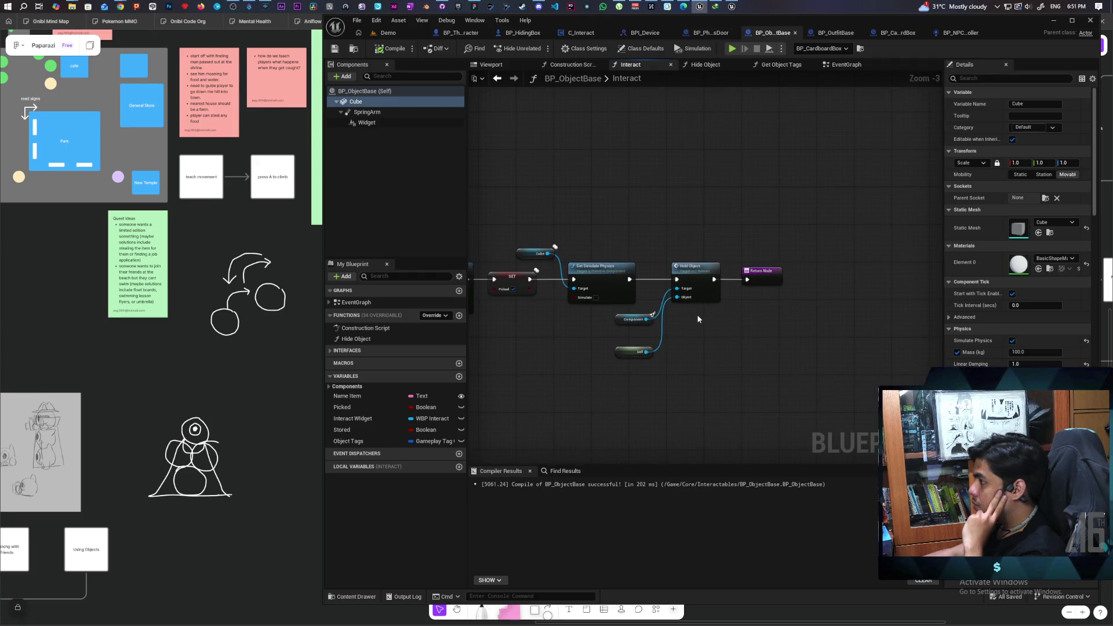
pyautogui.doubleClick(693, 271)
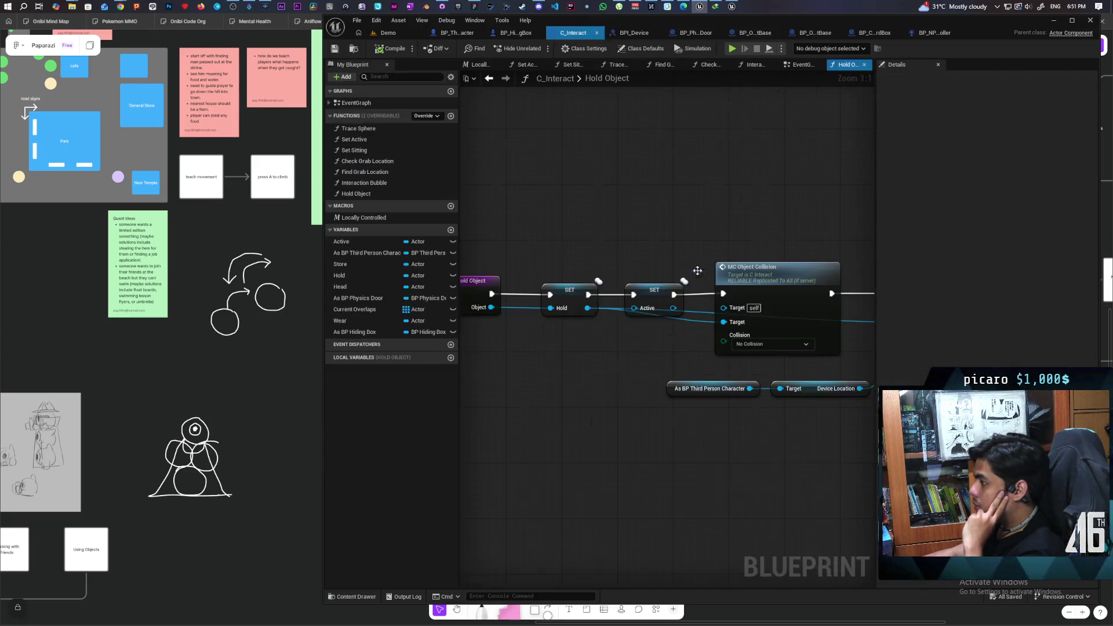
# Inspect the MC Object Collision and attach nodes in Hold Object, then maximize the editor.
pyautogui.scroll(-6, 633, 370)
pyautogui.scroll(4, 603, 348)
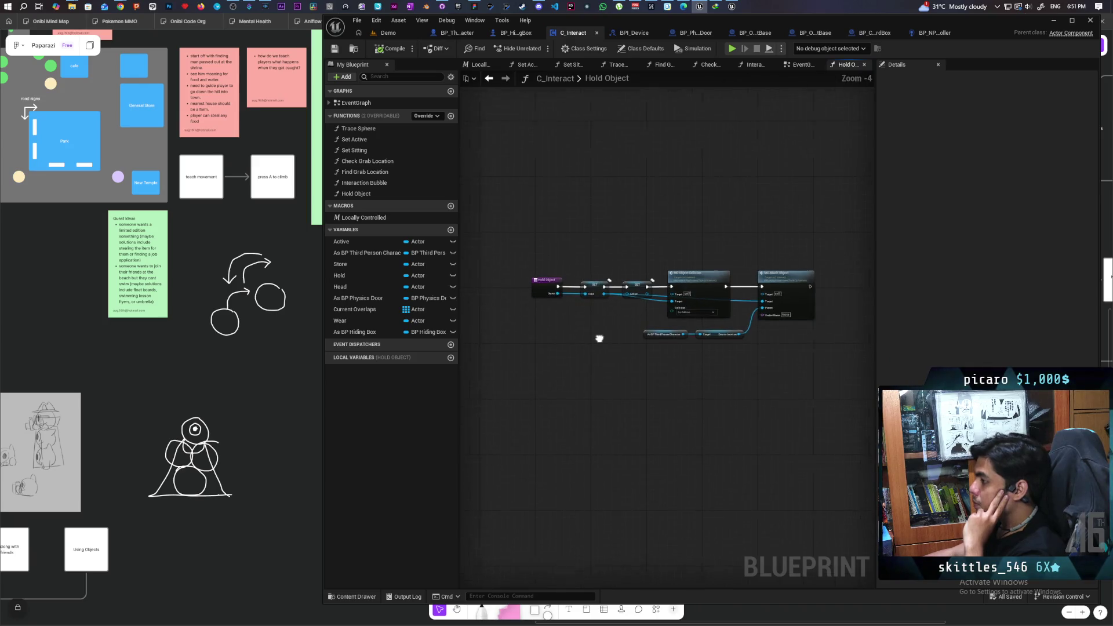
pyautogui.moveTo(569, 349); pyautogui.dragTo(439, 365)
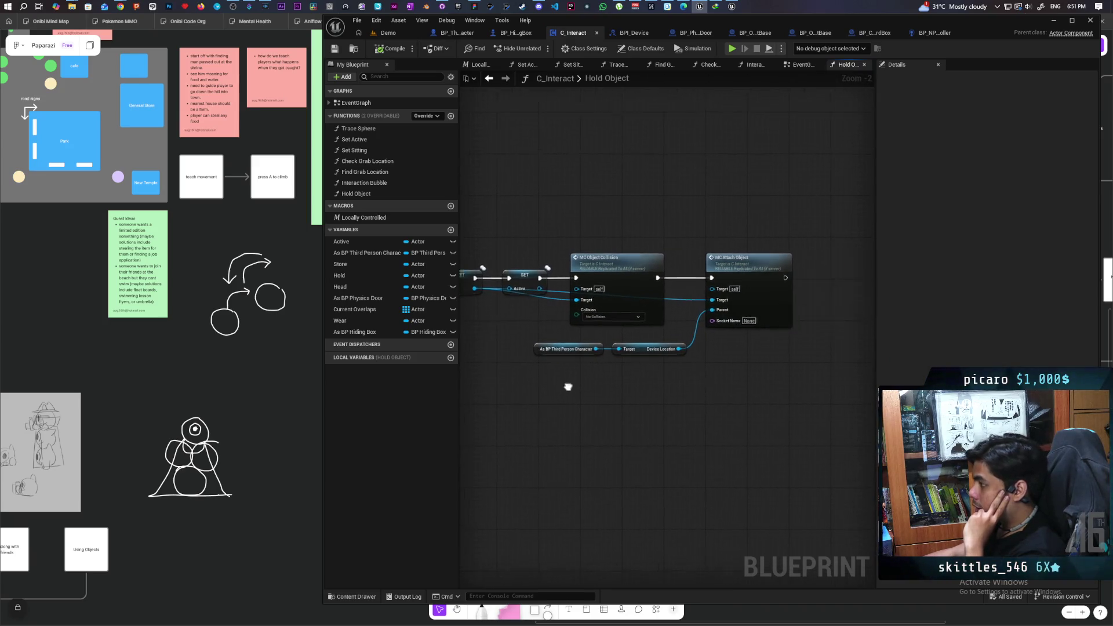
pyautogui.click(603, 262)
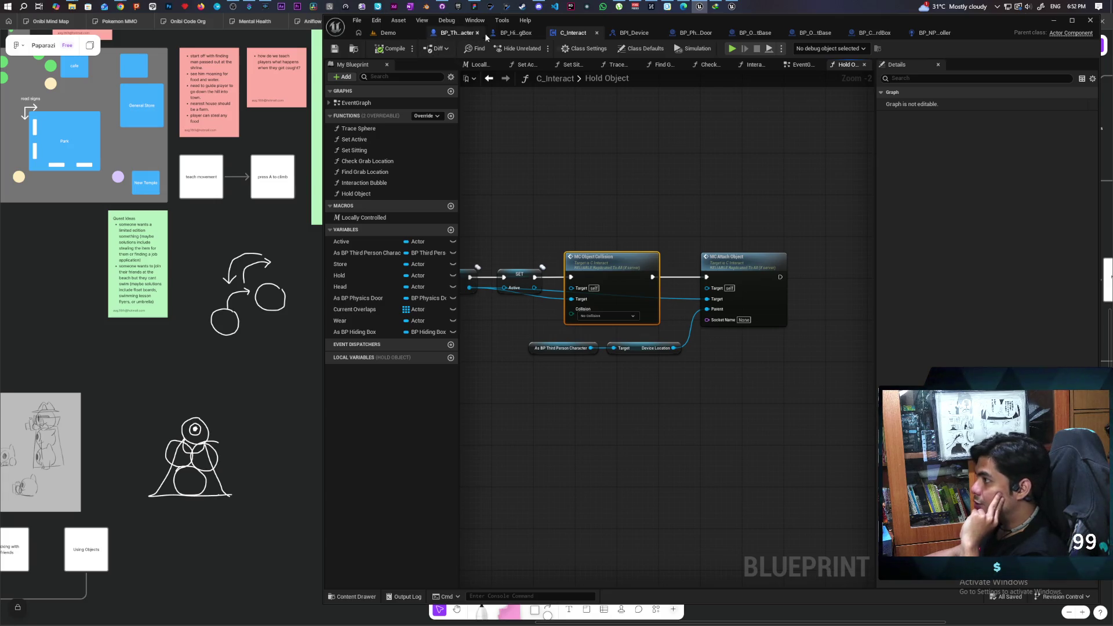
pyautogui.doubleClick(996, 23)
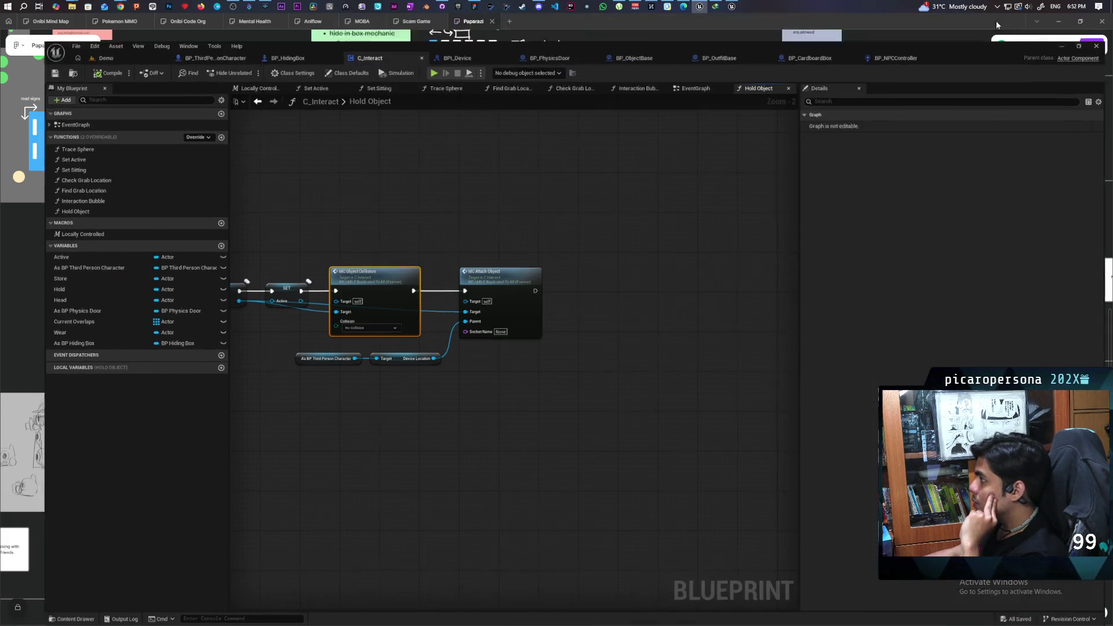
# In BP_CardboardBox, clear the Details filter and select Cube to see its SM_CardboardBox mesh.
pyautogui.click(789, 31)
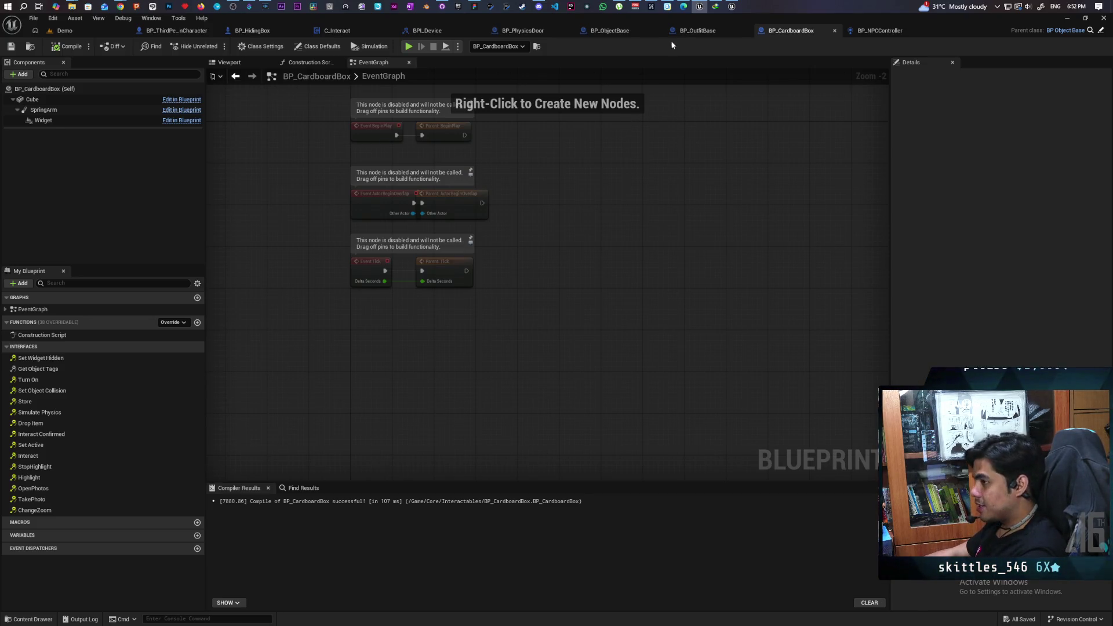
pyautogui.click(696, 30)
pyautogui.click(791, 30)
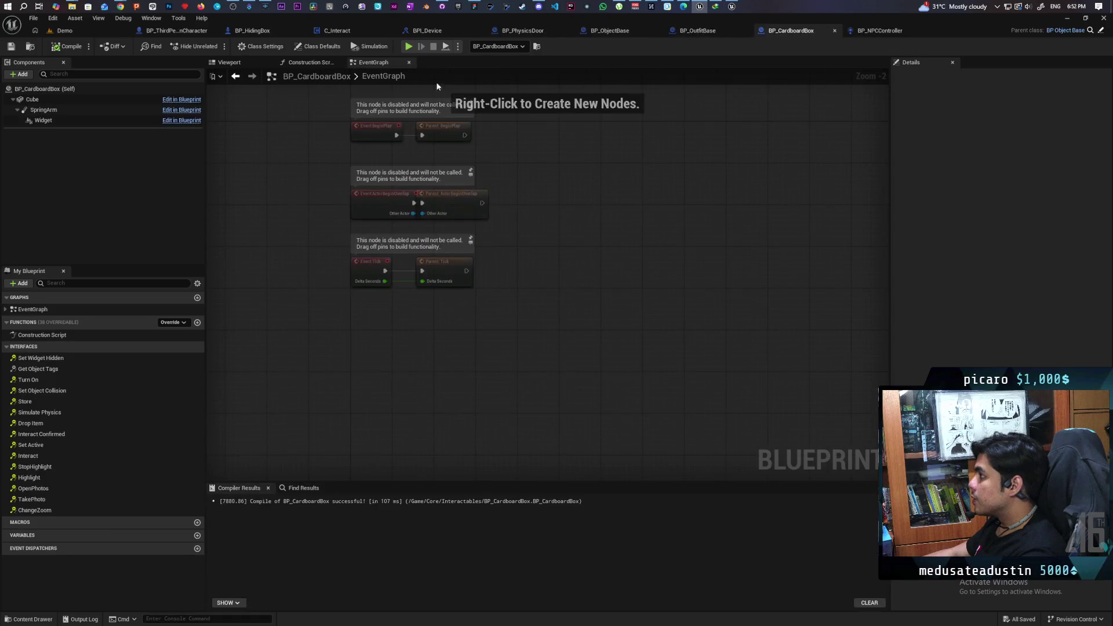
pyautogui.click(70, 88)
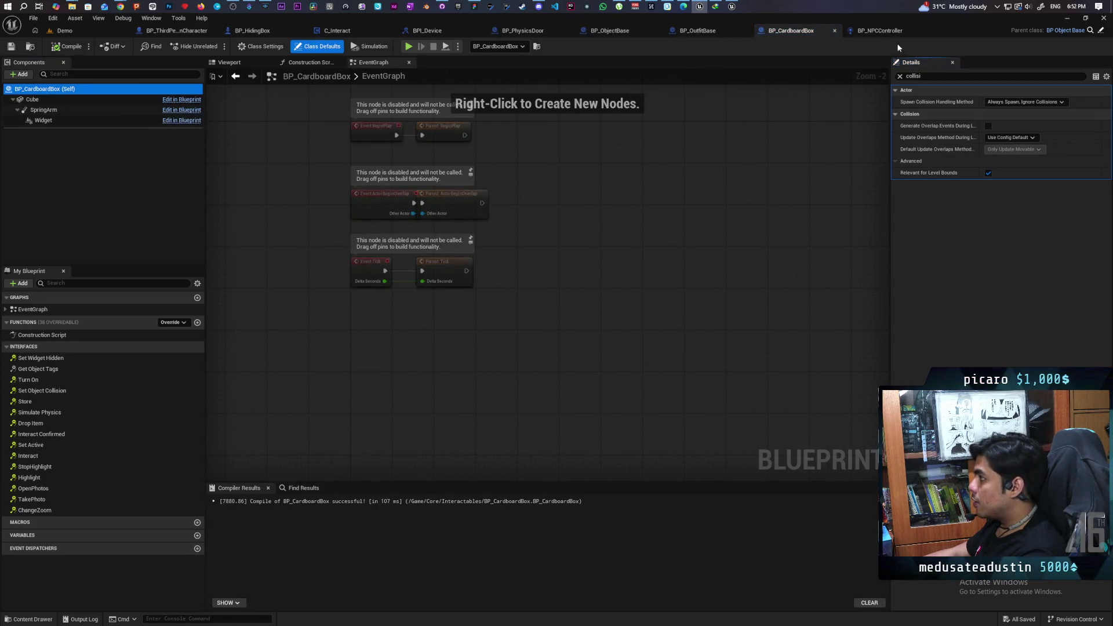
pyautogui.click(900, 77)
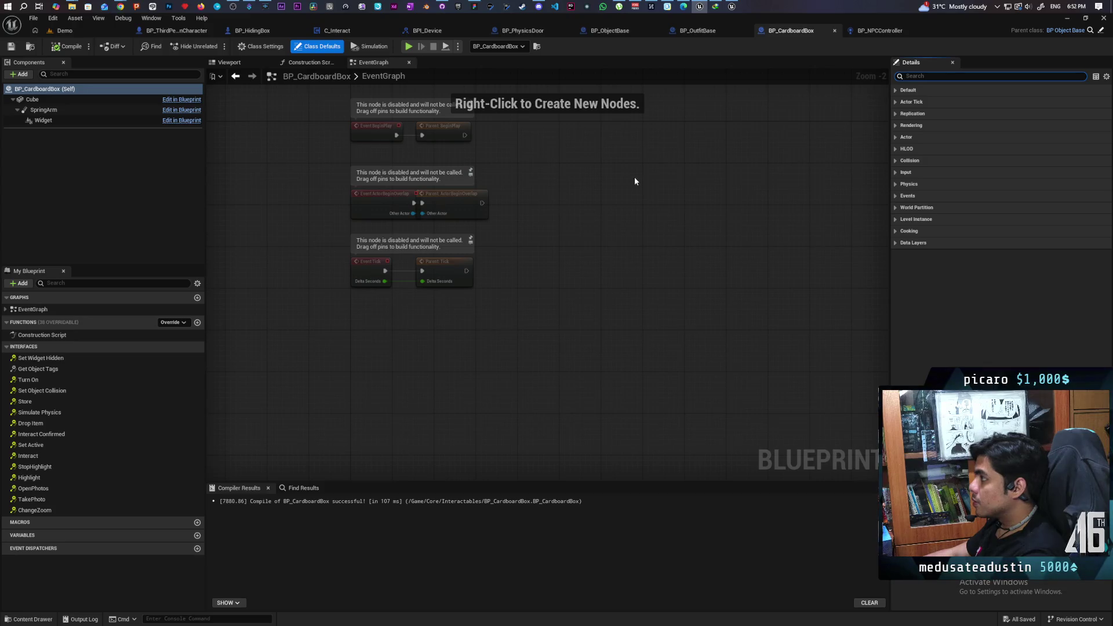
pyautogui.click(34, 100)
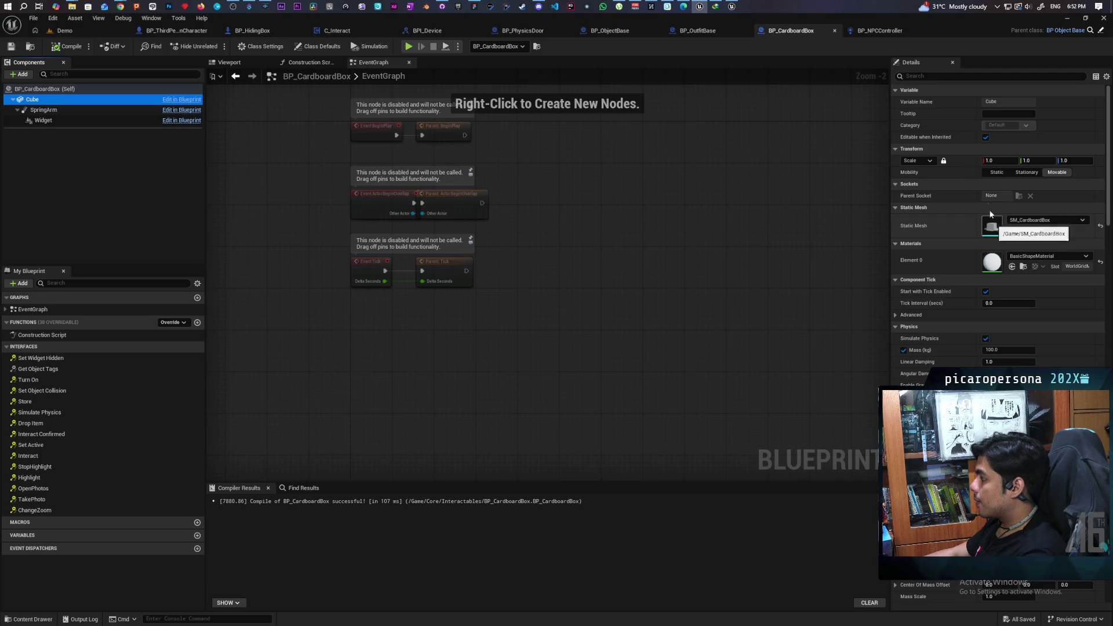
pyautogui.click(940, 78)
# Filter Cube's Details by 'colli' and check Collision Enabled, leaving it at Query and Physics.
pyautogui.write('col')
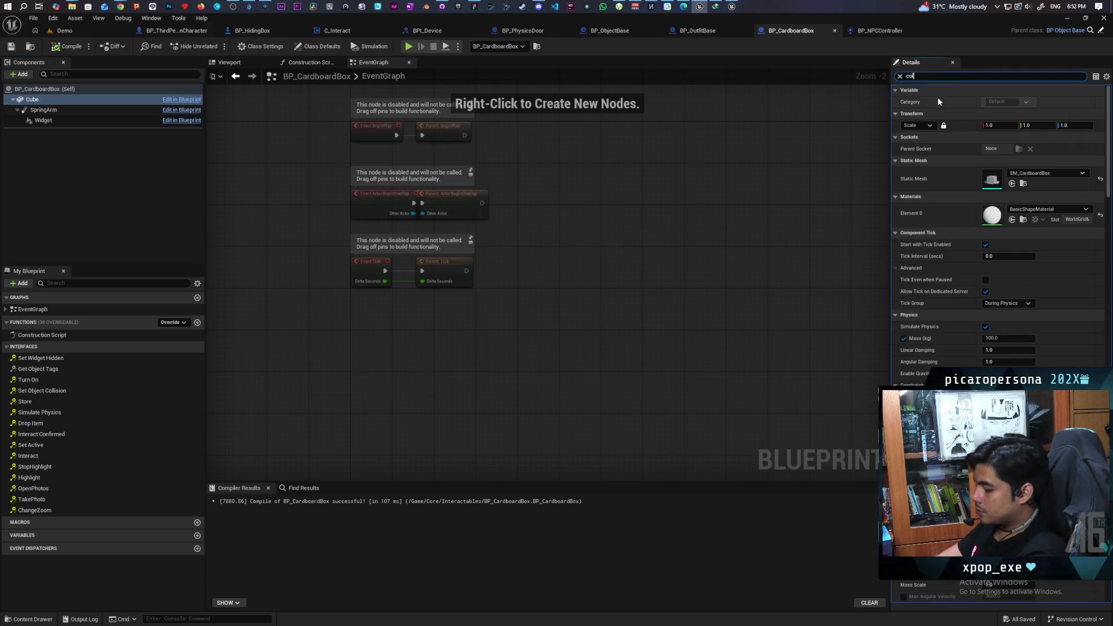
pyautogui.write('li')
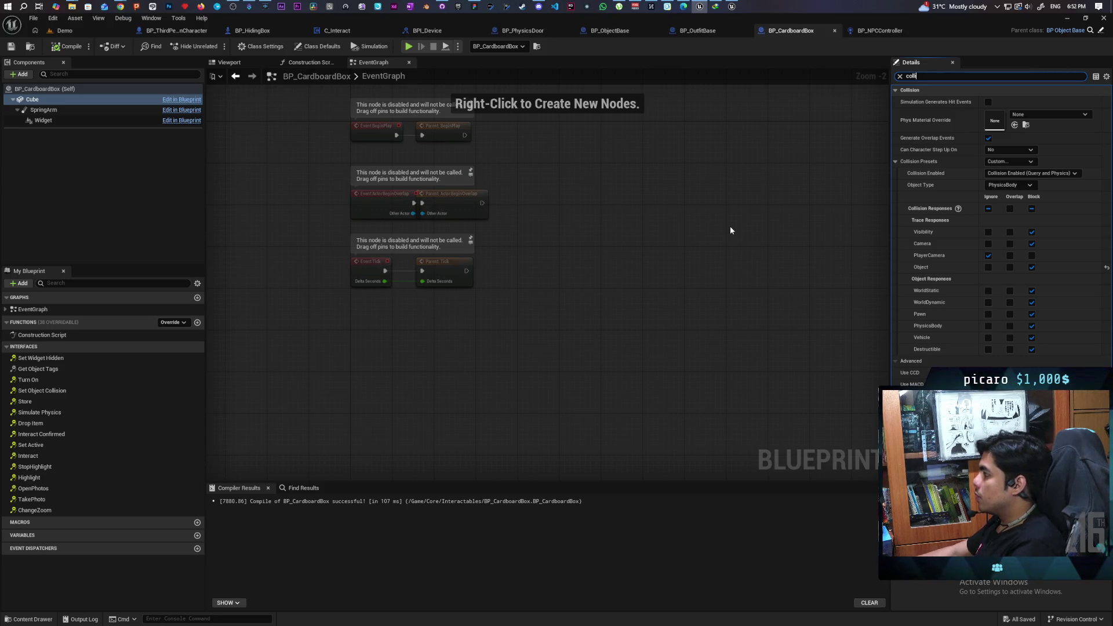
pyautogui.click(1031, 173)
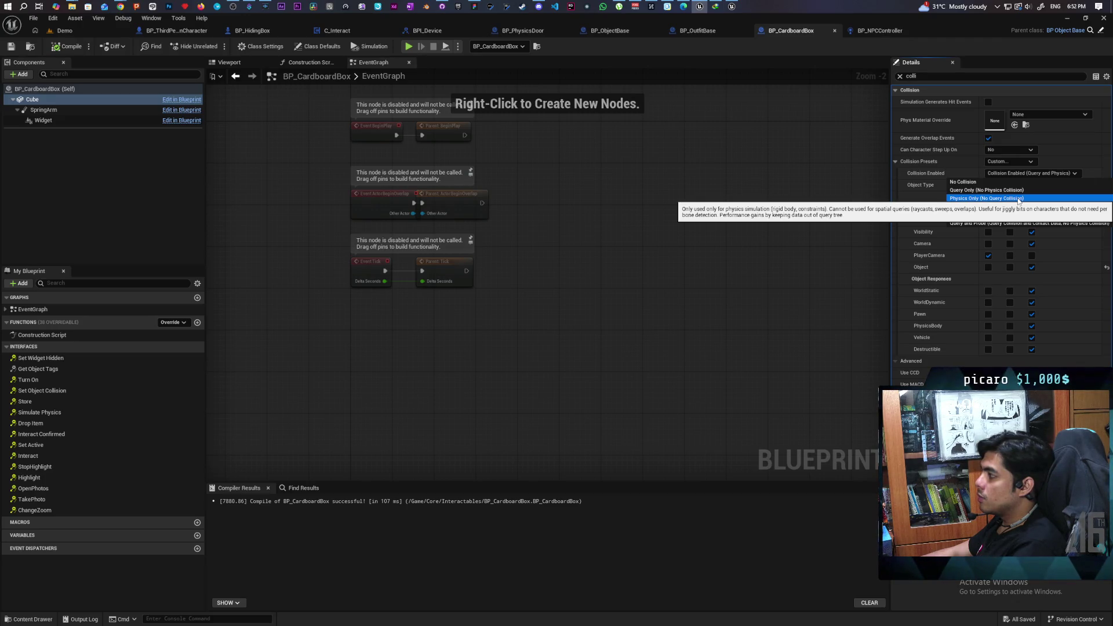
pyautogui.click(669, 288)
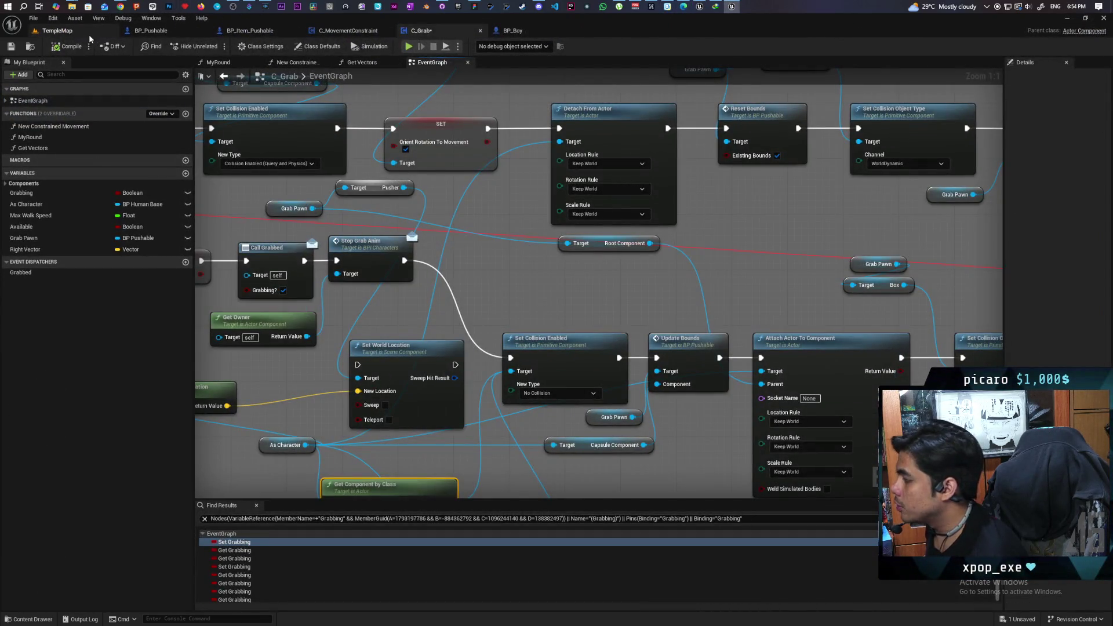
pyautogui.click(72, 33)
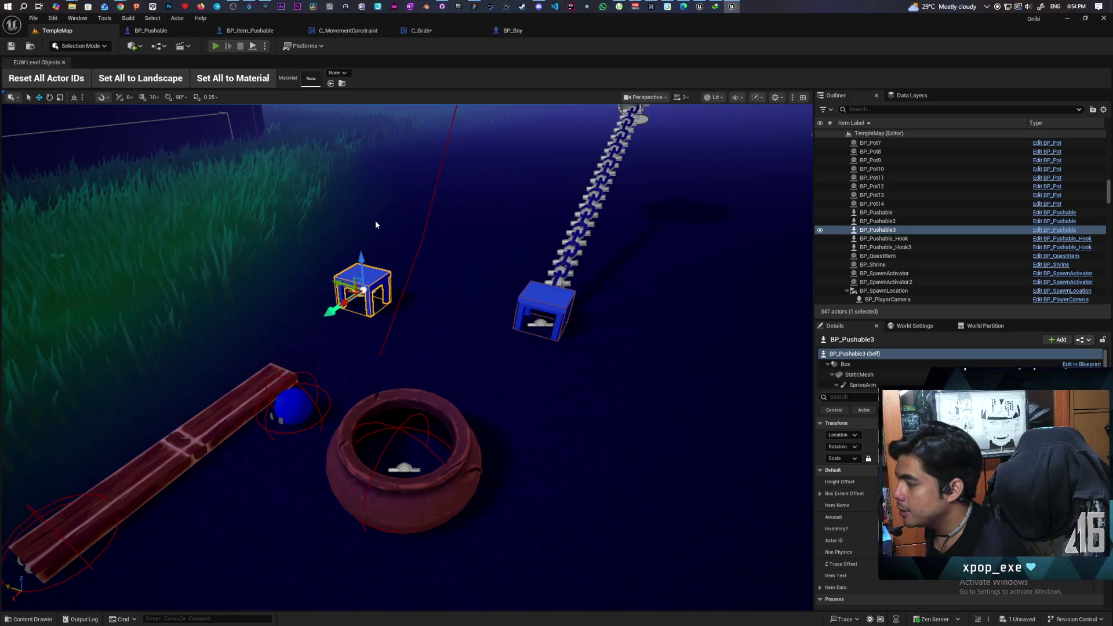
# Start a Play-In-Editor session of TempleMap with Alt+P.
pyautogui.hotkey('alt', 'p')
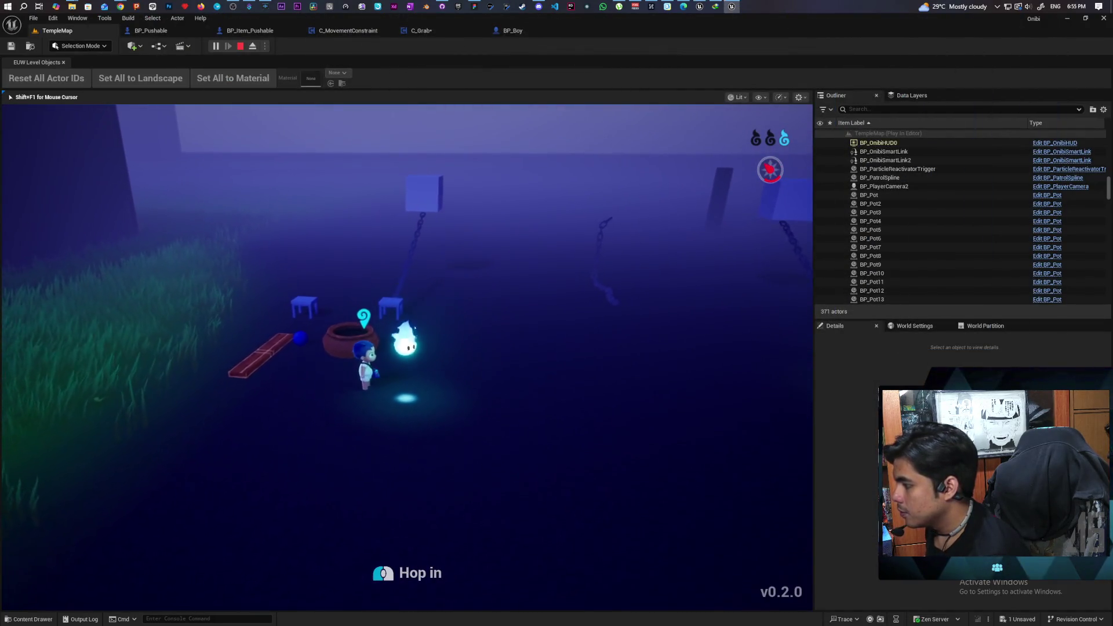
# Walk over the red plank, then grab the blue table and push it past the pot.
pyautogui.press('e')
pyautogui.press('a')
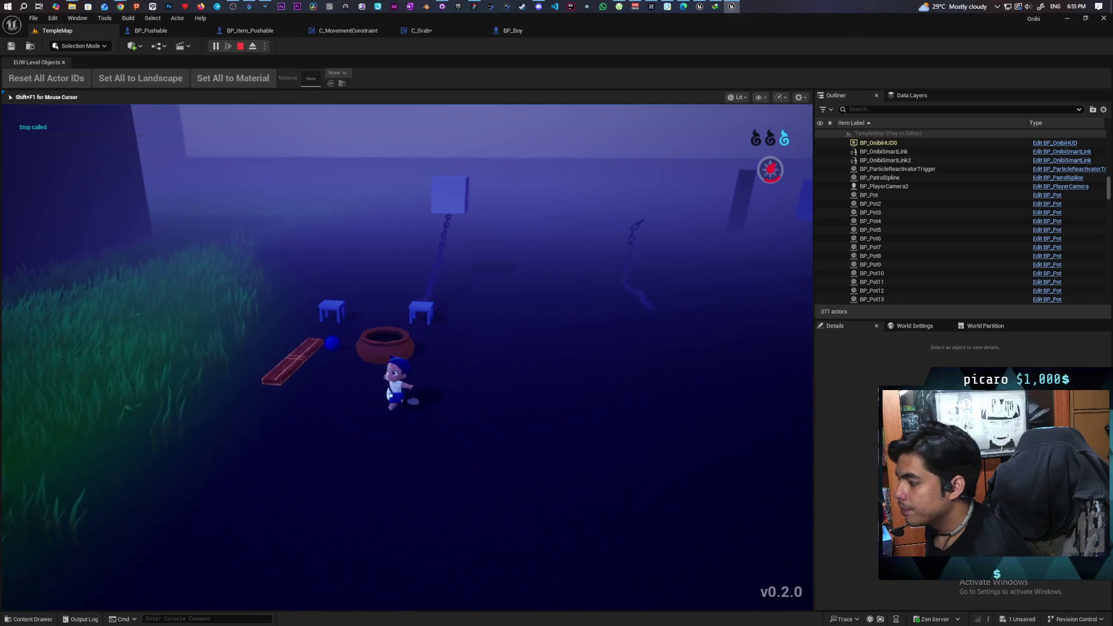
pyautogui.press('d')
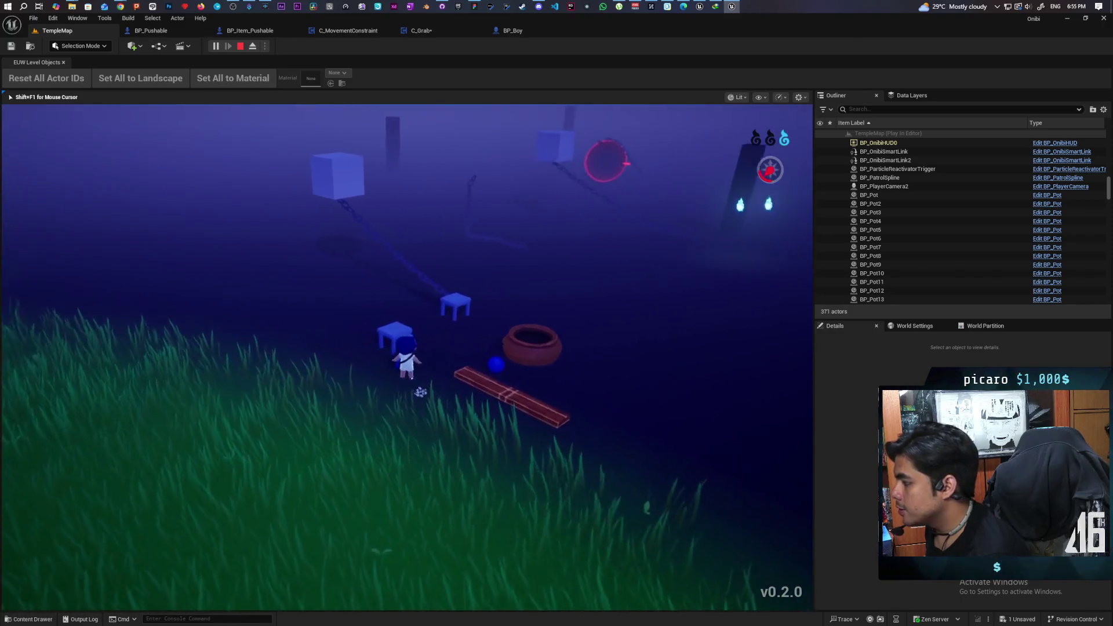
pyautogui.press('w')
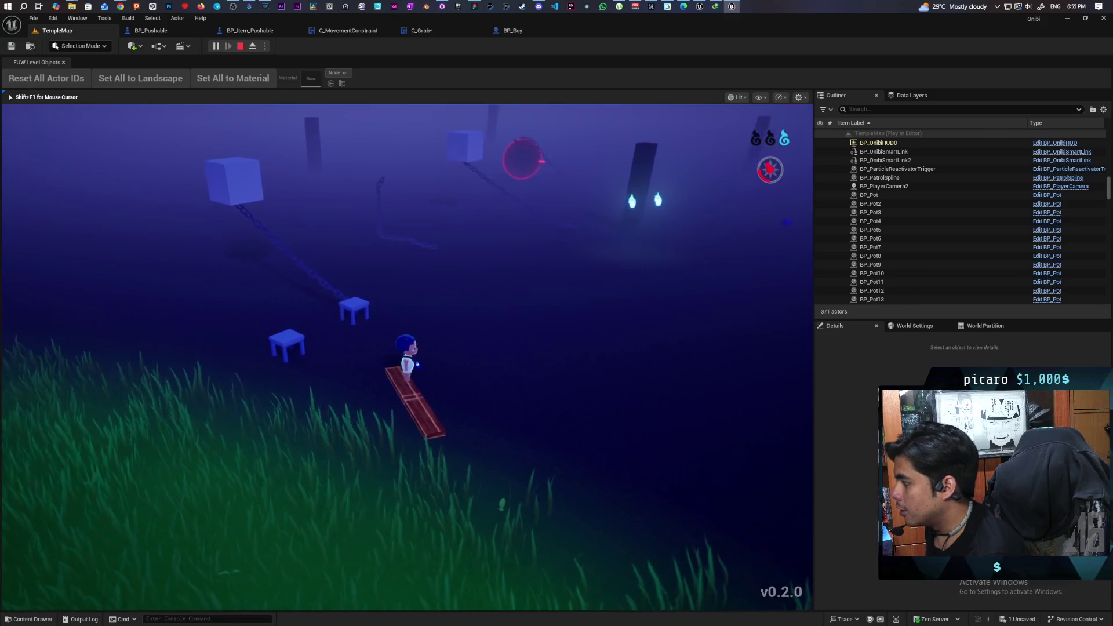
pyautogui.press('a')
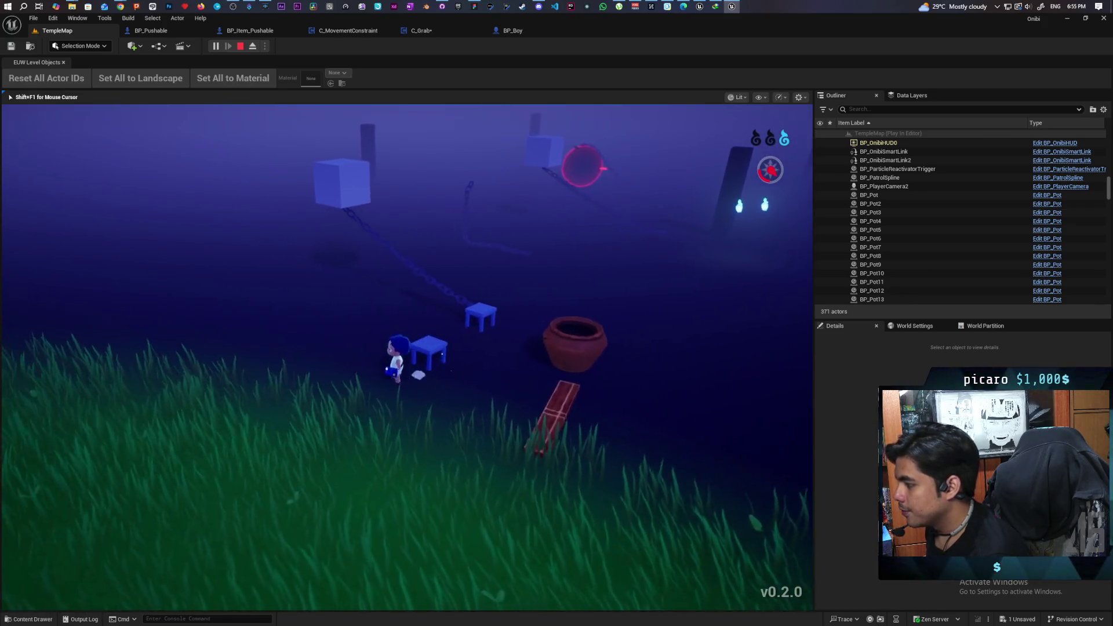
pyautogui.press('w')
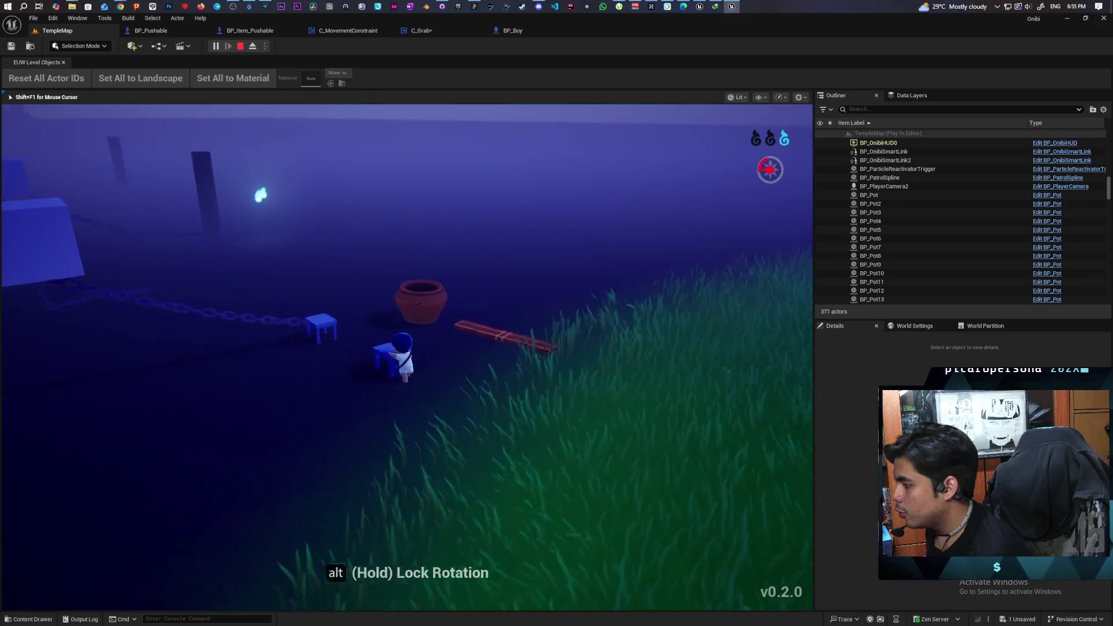
pyautogui.press('w')
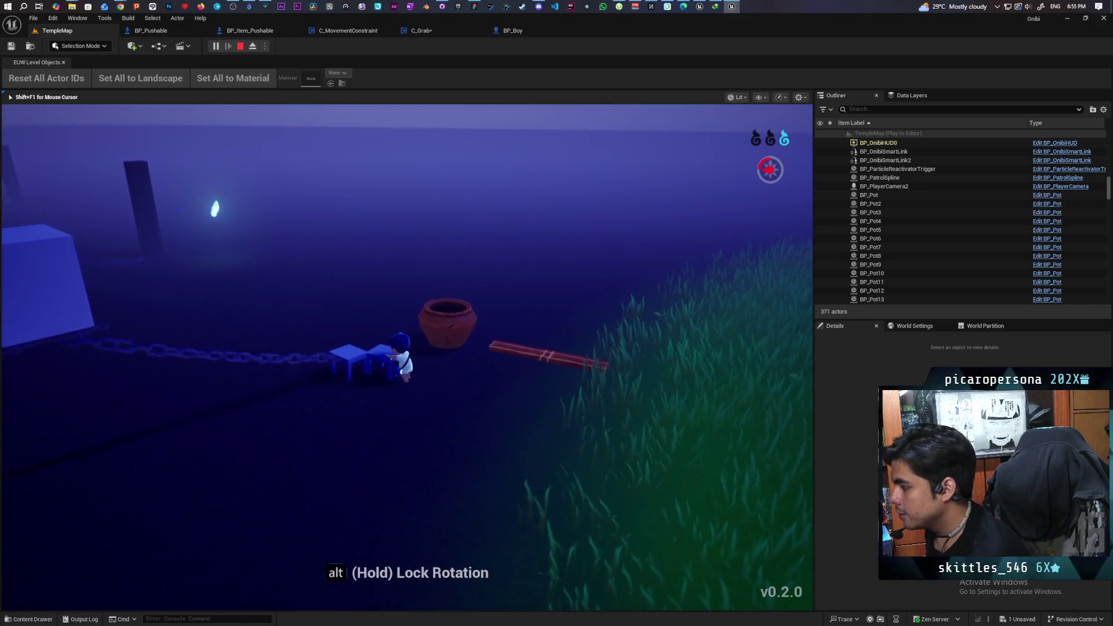
pyautogui.press('a')
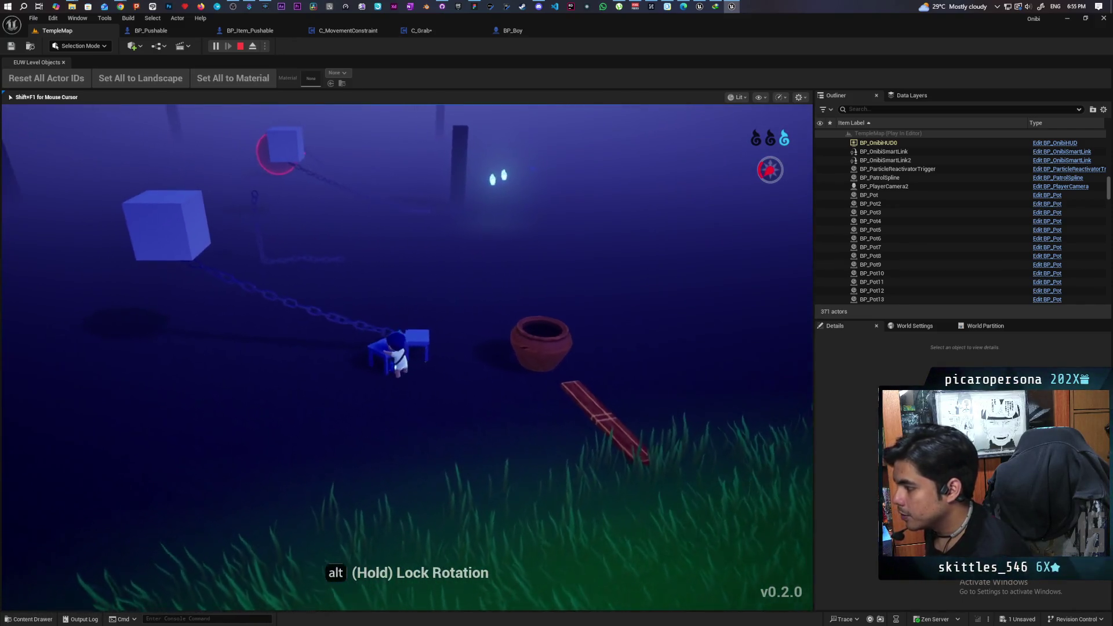
pyautogui.press('a')
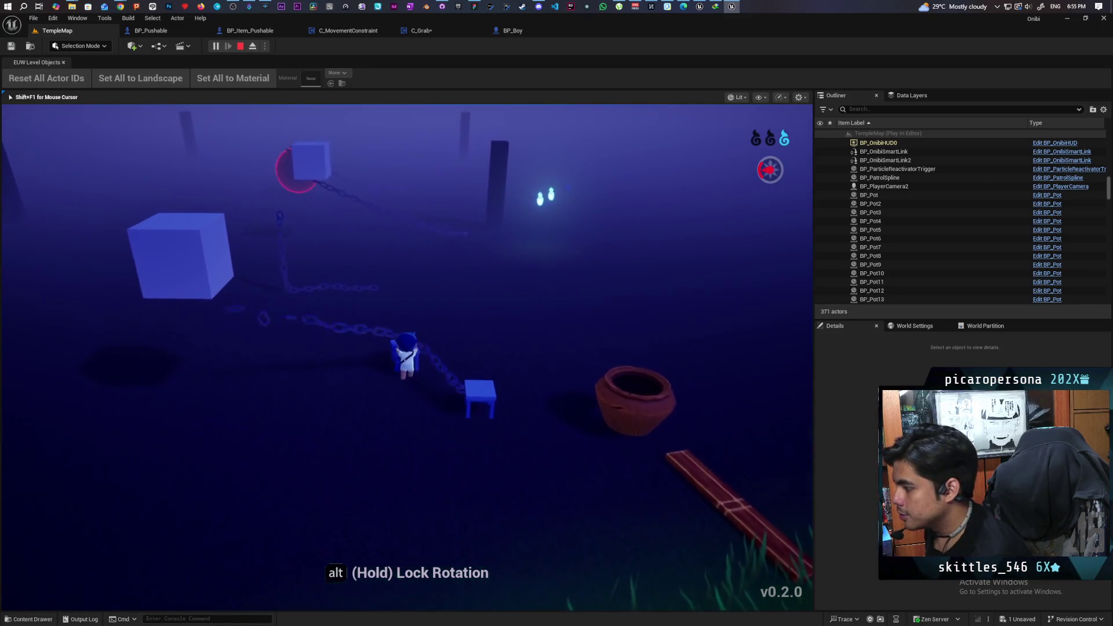
pyautogui.press('a')
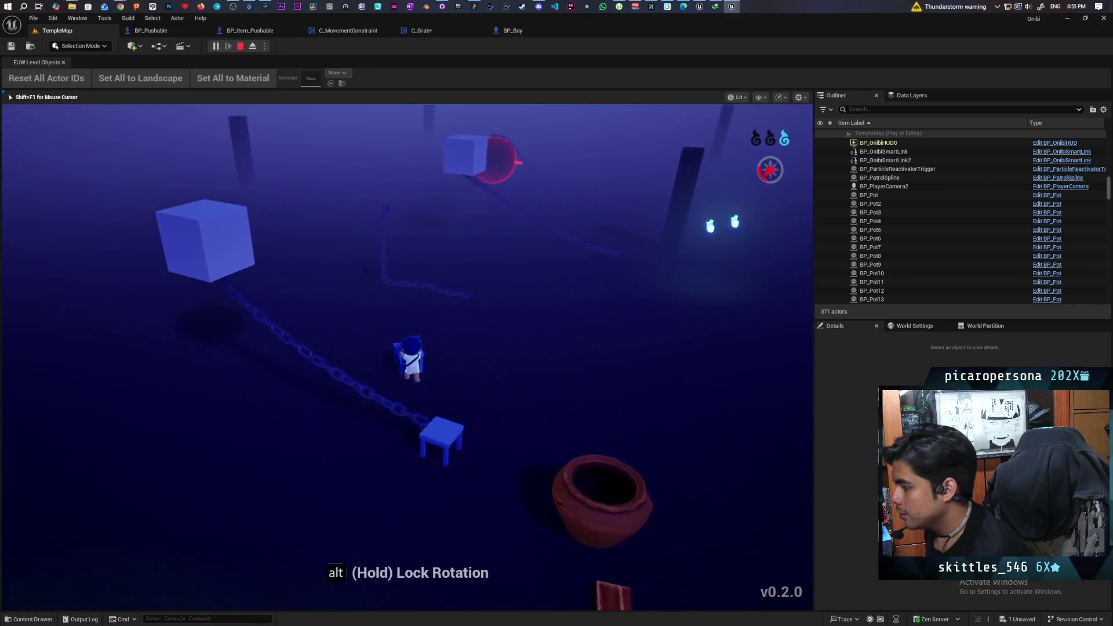
pyautogui.press('w')
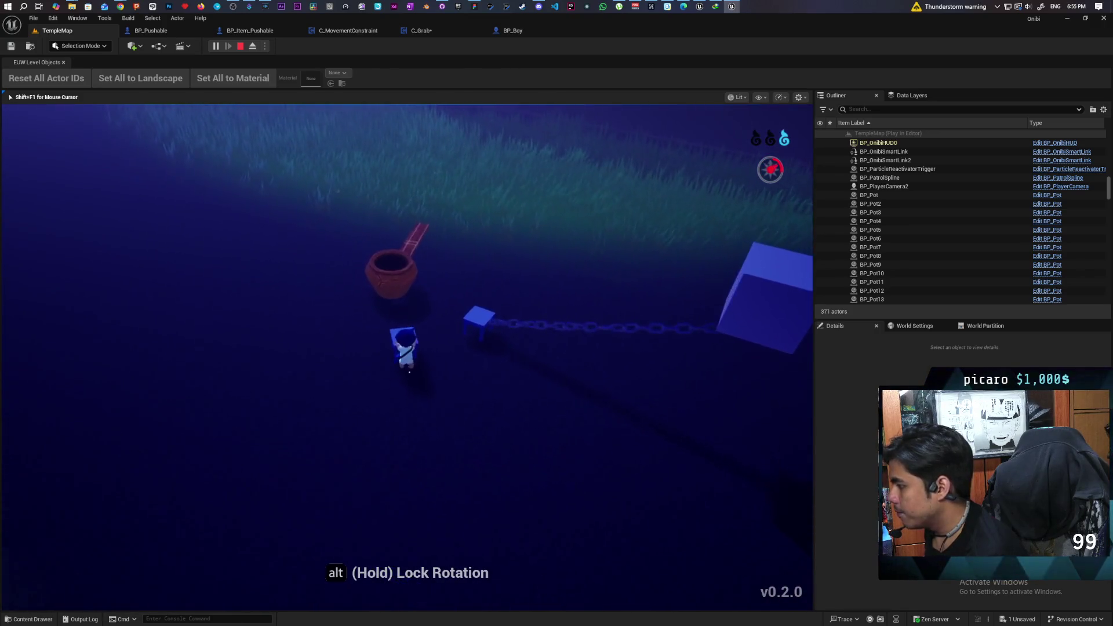
pyautogui.press('w')
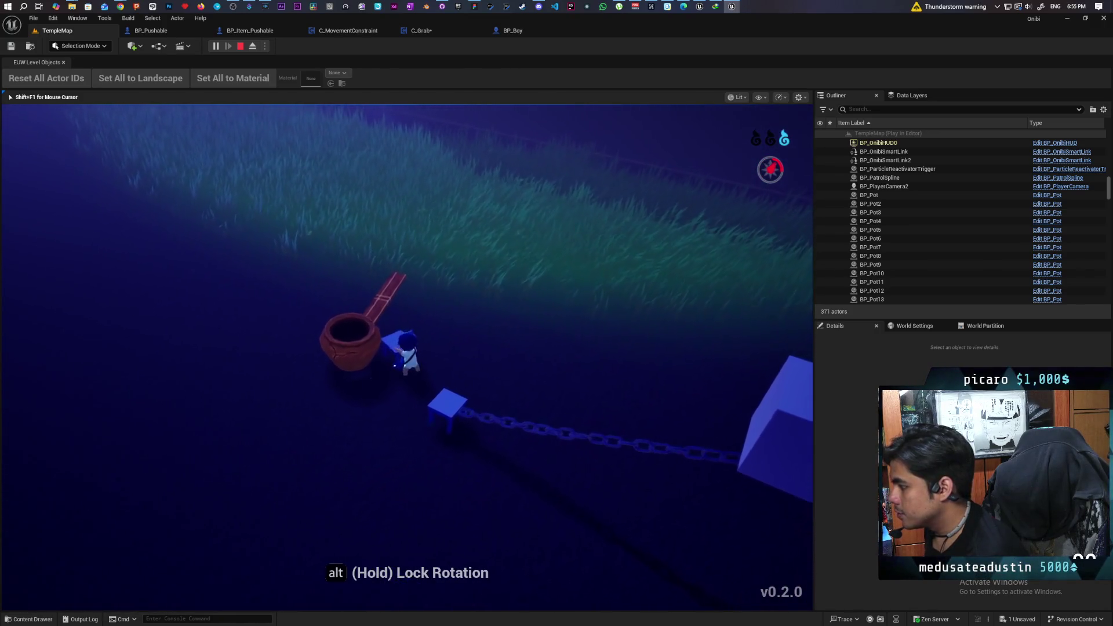
# Drag the plank in circles around the pot.
pyautogui.press('a')
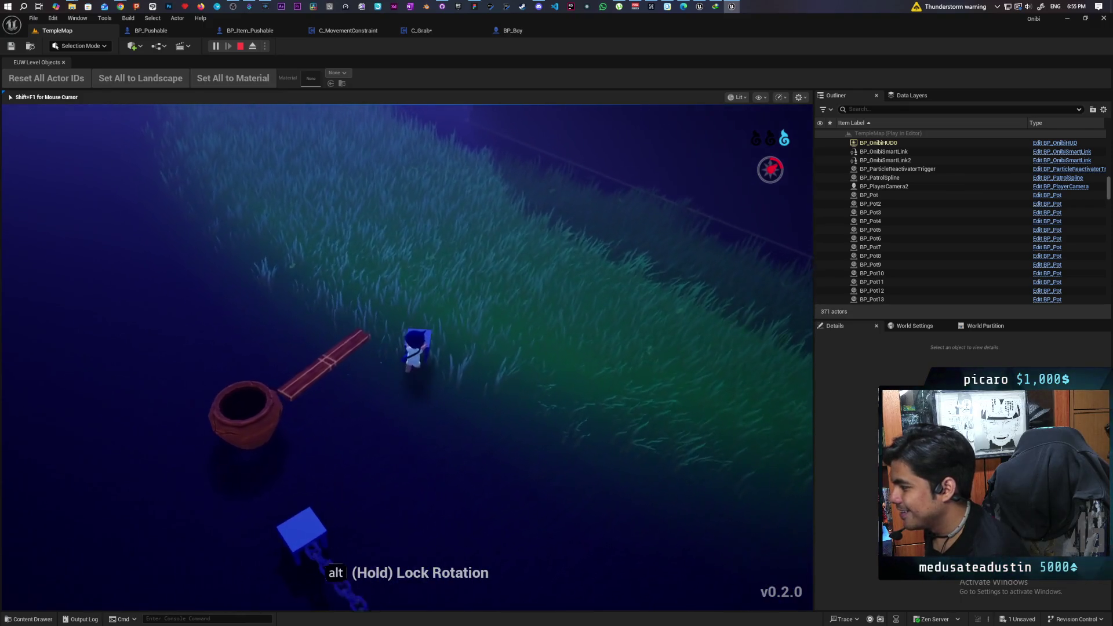
pyautogui.press('a')
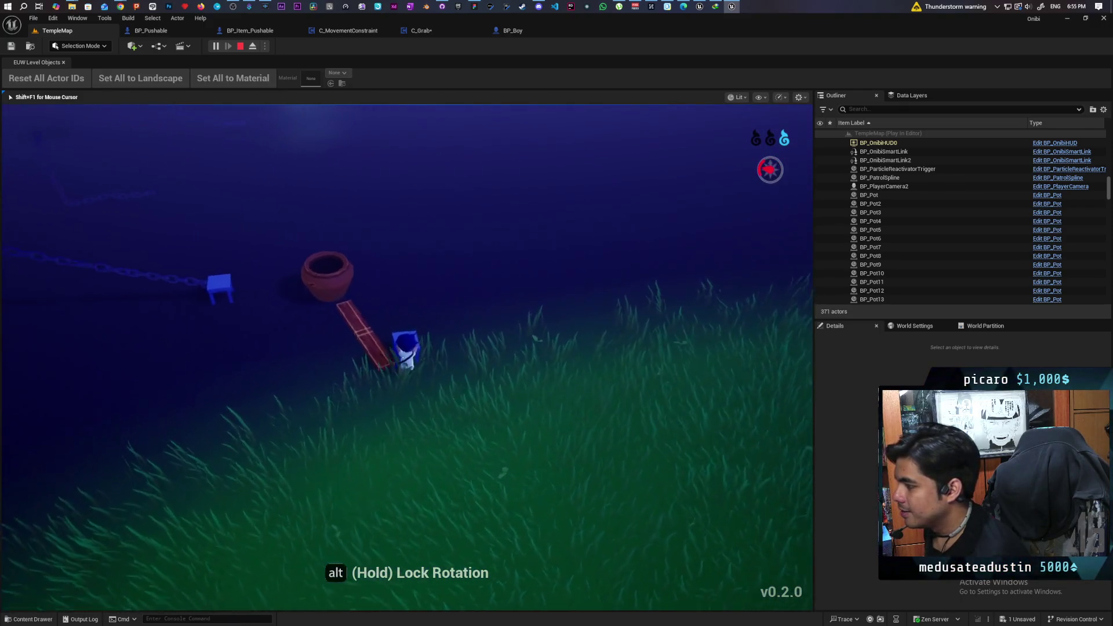
pyautogui.press('a')
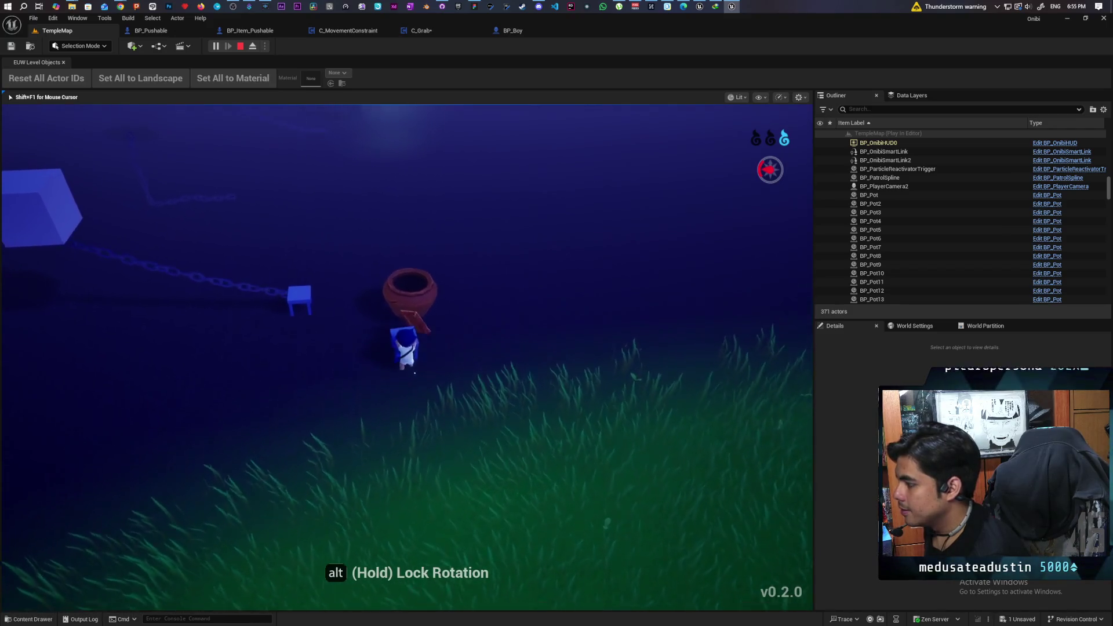
pyautogui.press('a')
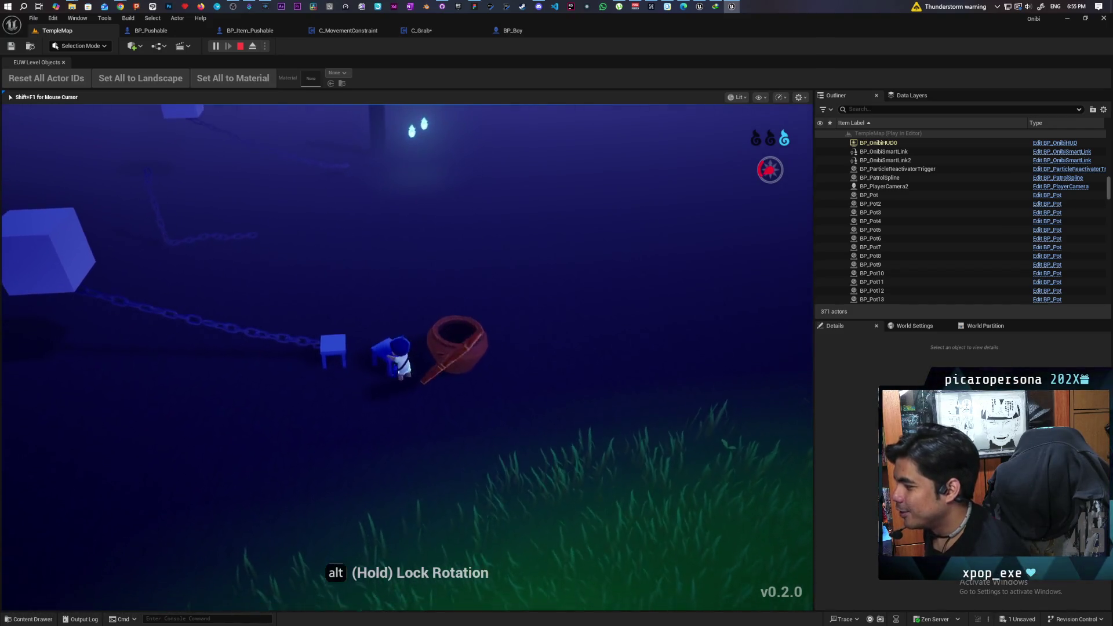
pyautogui.press('a')
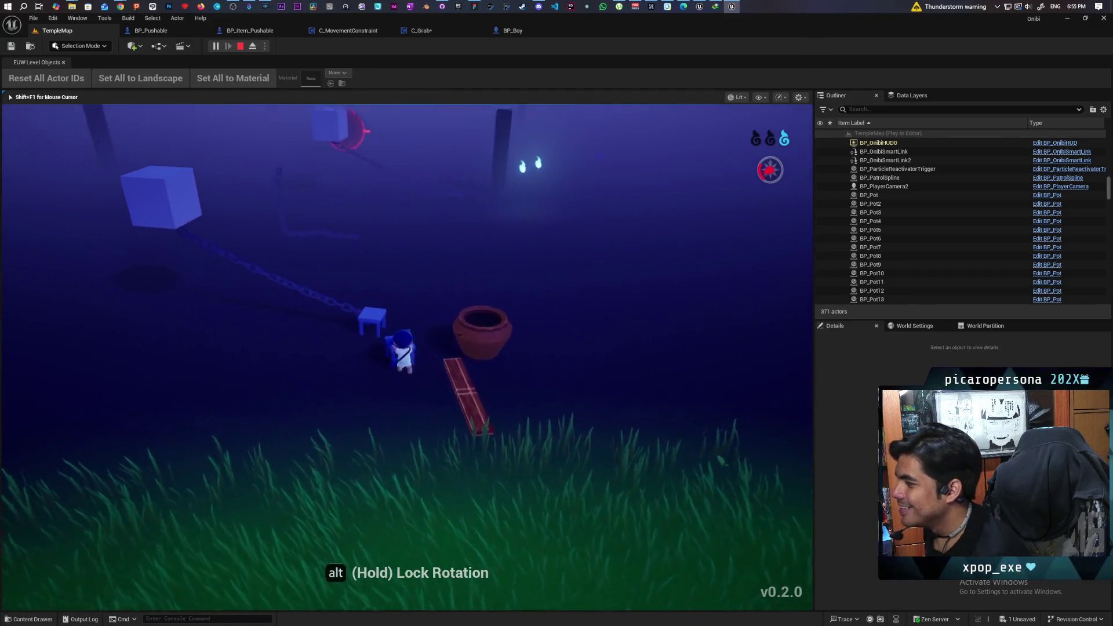
pyautogui.press('a')
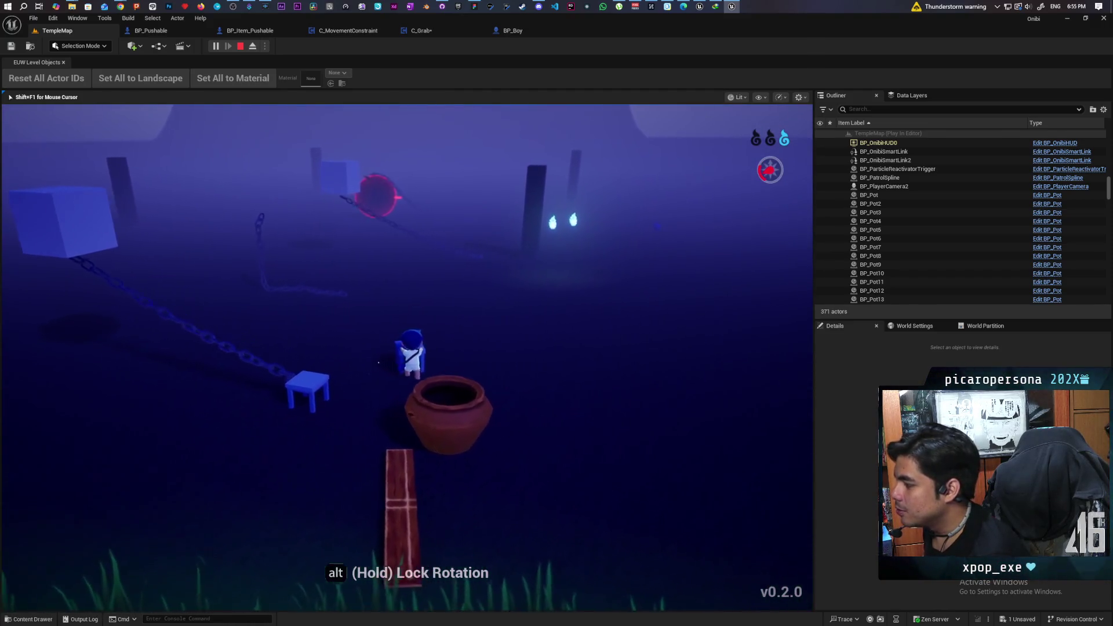
pyautogui.press('a')
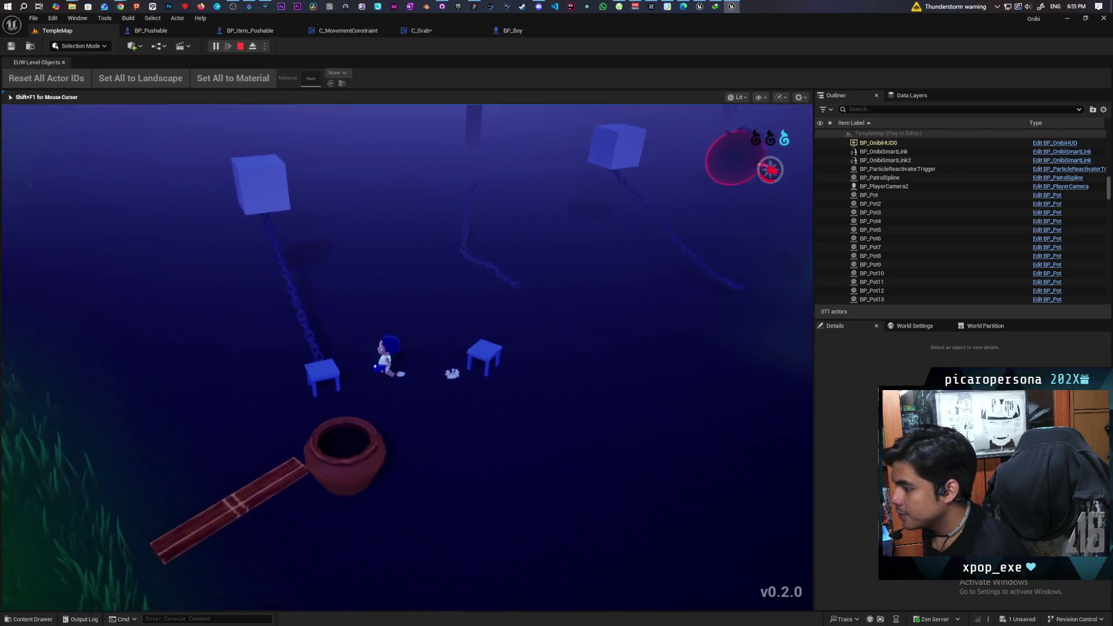
pyautogui.press('a')
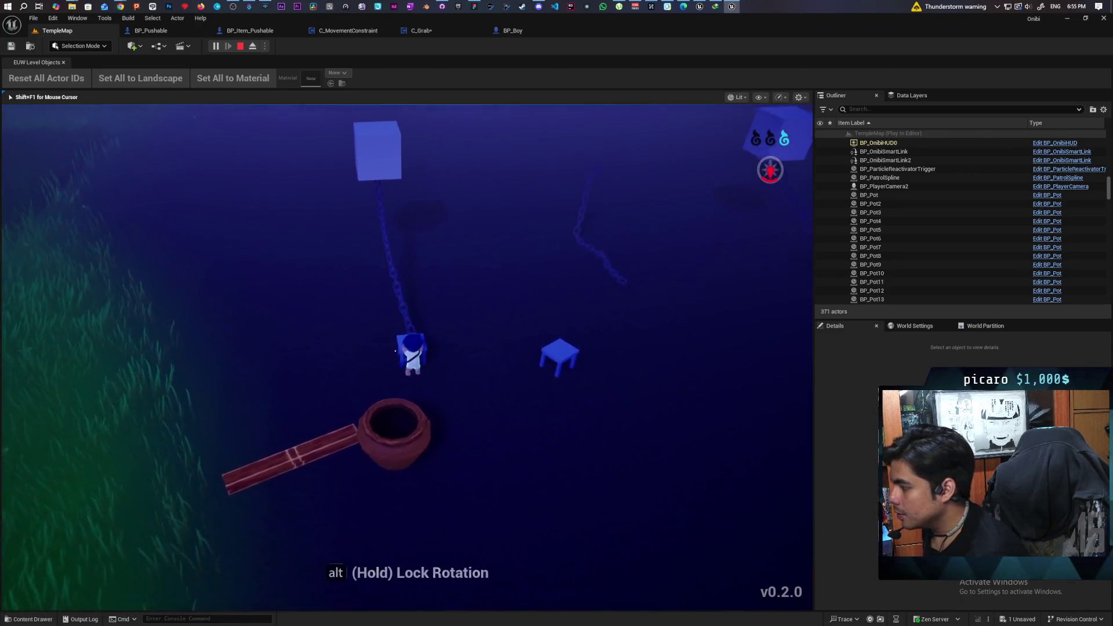
# Push the block forward, nudge the stool, then stop the play session.
pyautogui.press('w')
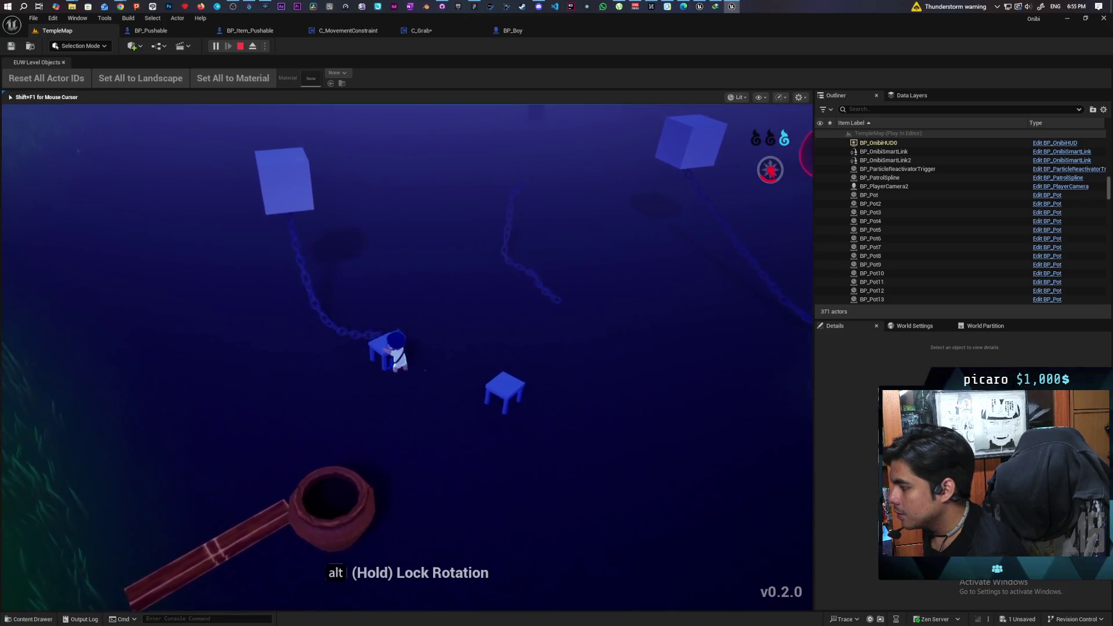
pyautogui.press('w')
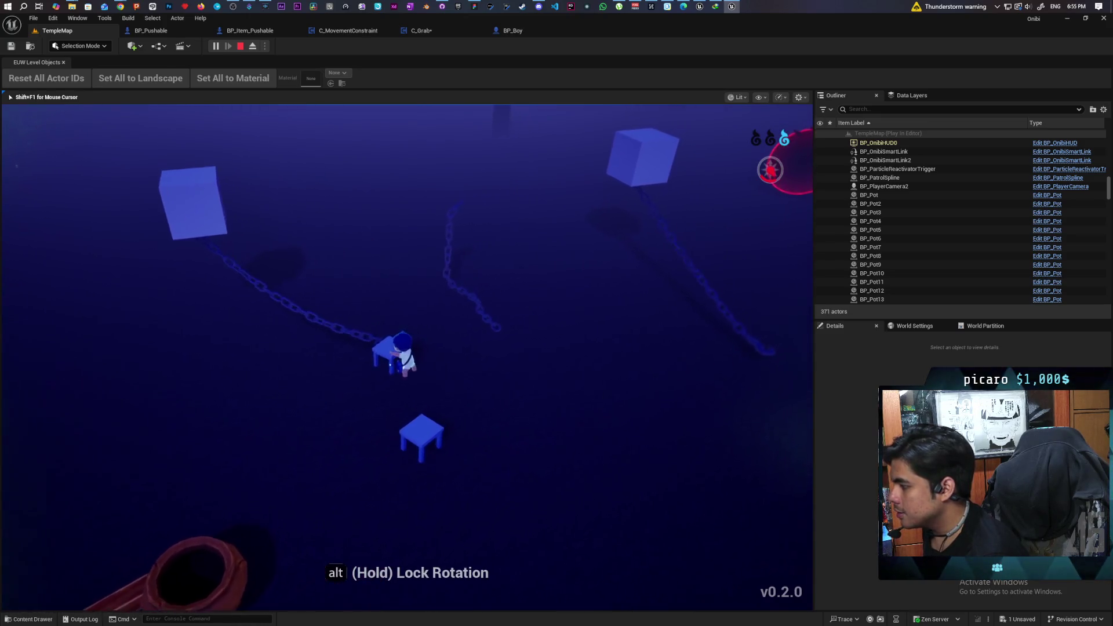
pyautogui.press('w')
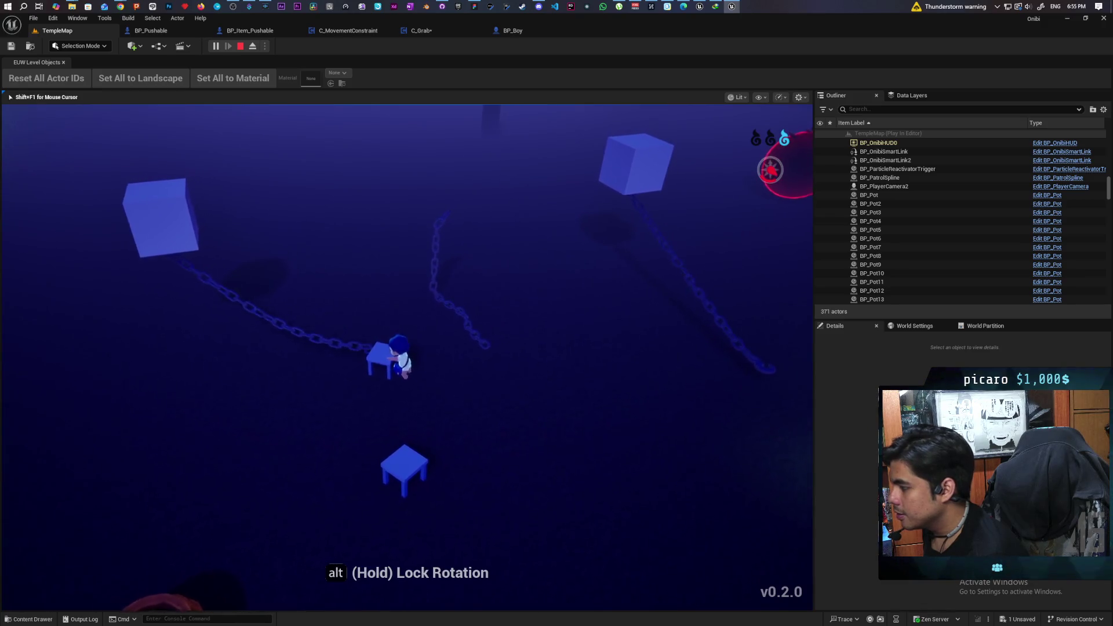
pyautogui.press('w')
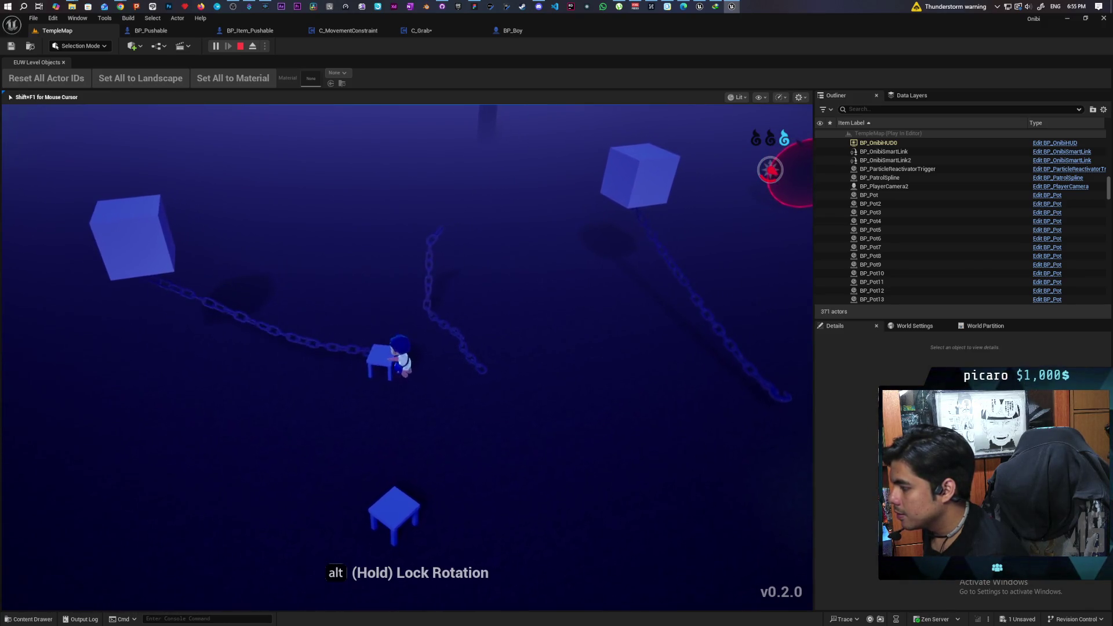
pyautogui.press('a')
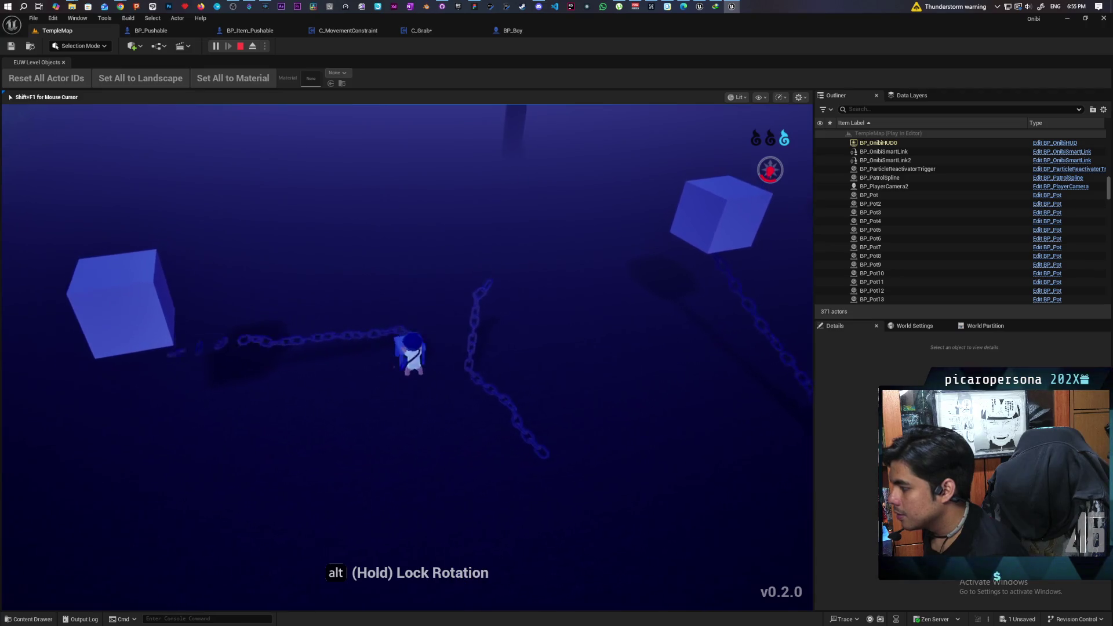
pyautogui.press('d')
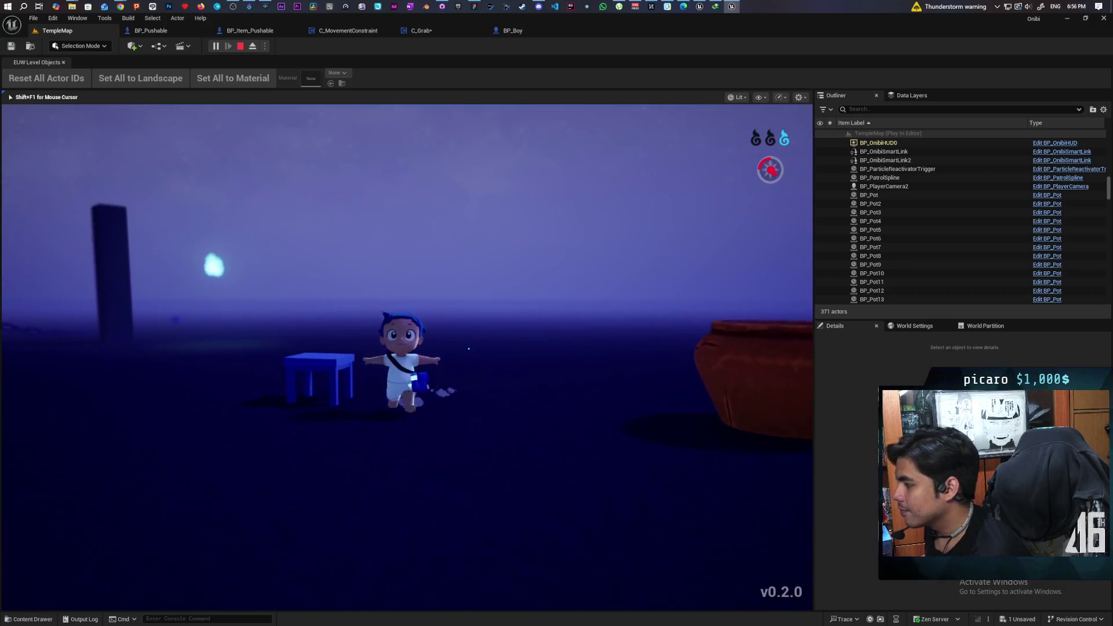
pyautogui.press('Escape')
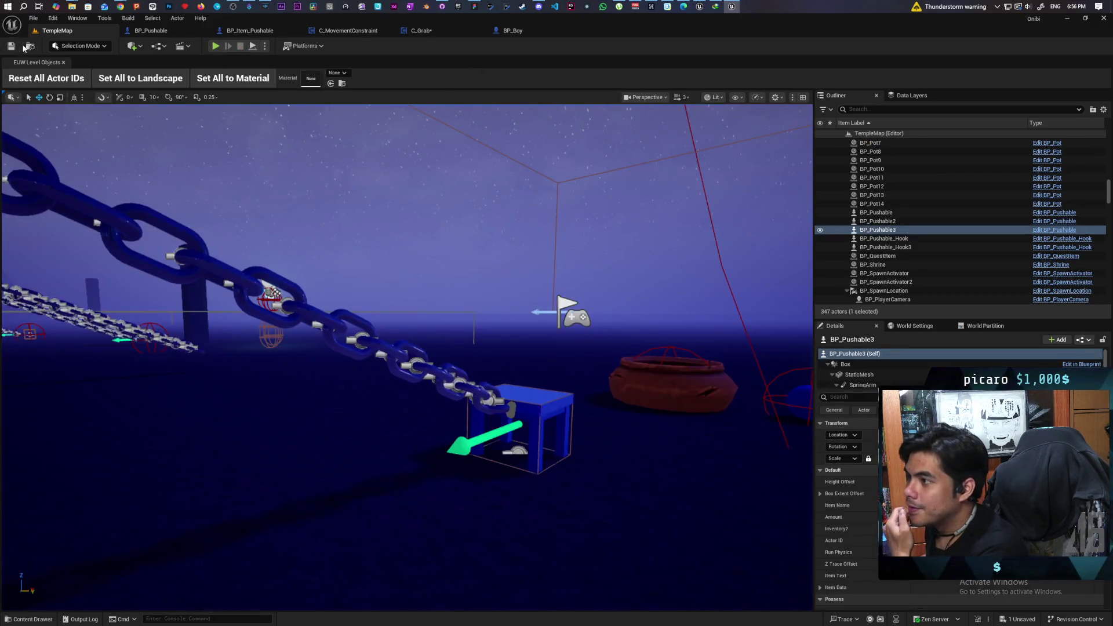
# Open TestLevel from Content/Levels without saving C_Grab and play it in the editor.
pyautogui.hotkey('ctrl', 'space')
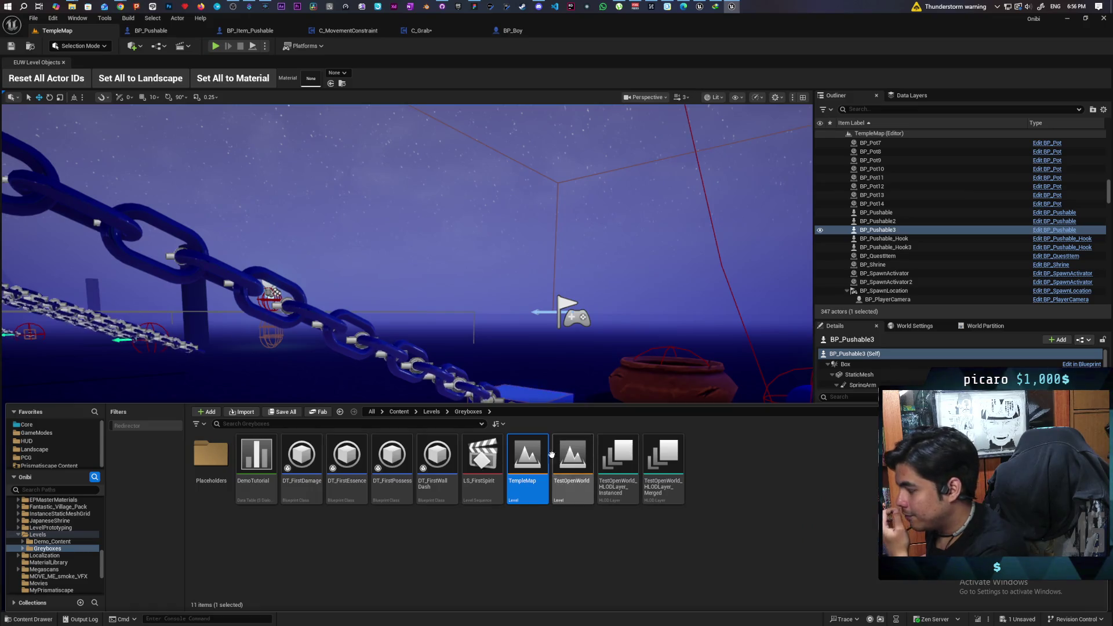
pyautogui.click(432, 411)
pyautogui.doubleClick(708, 464)
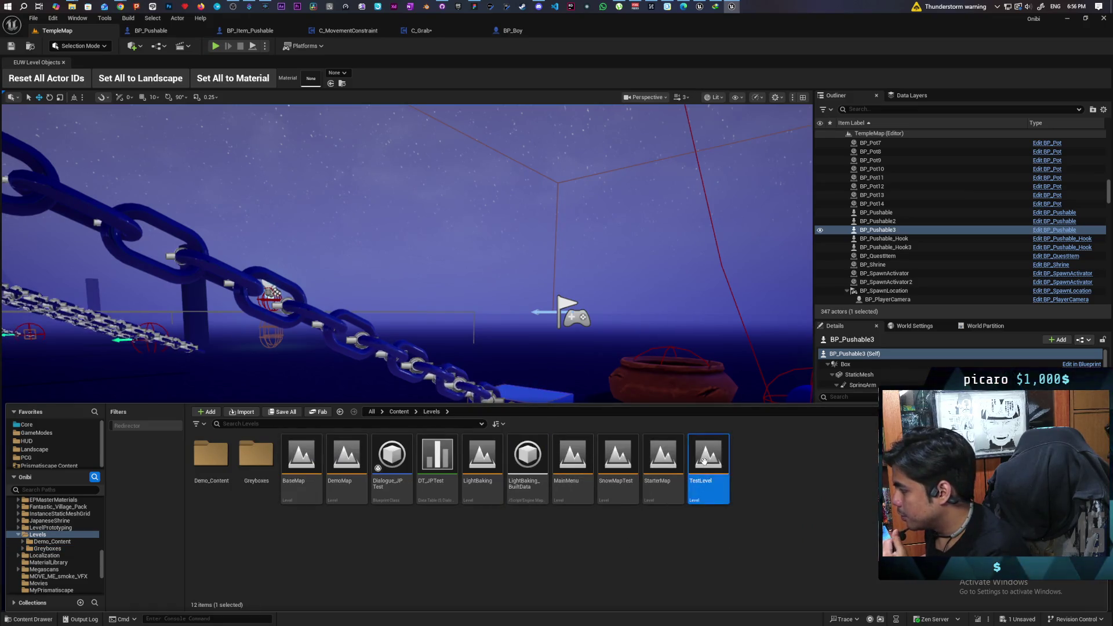
pyautogui.click(623, 425)
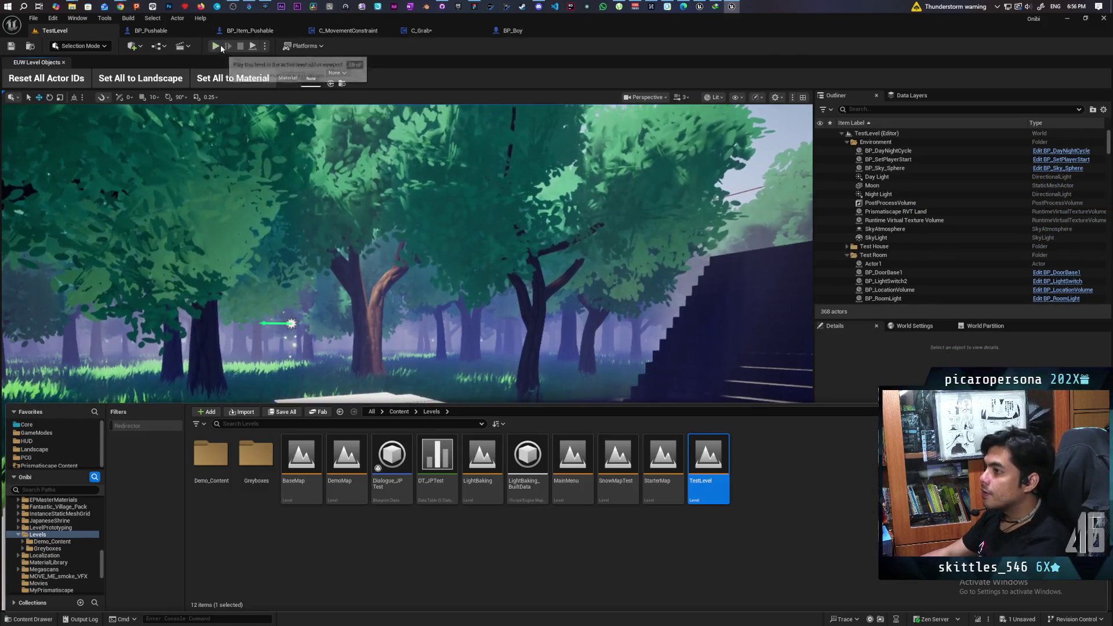
pyautogui.hotkey('alt', 'p')
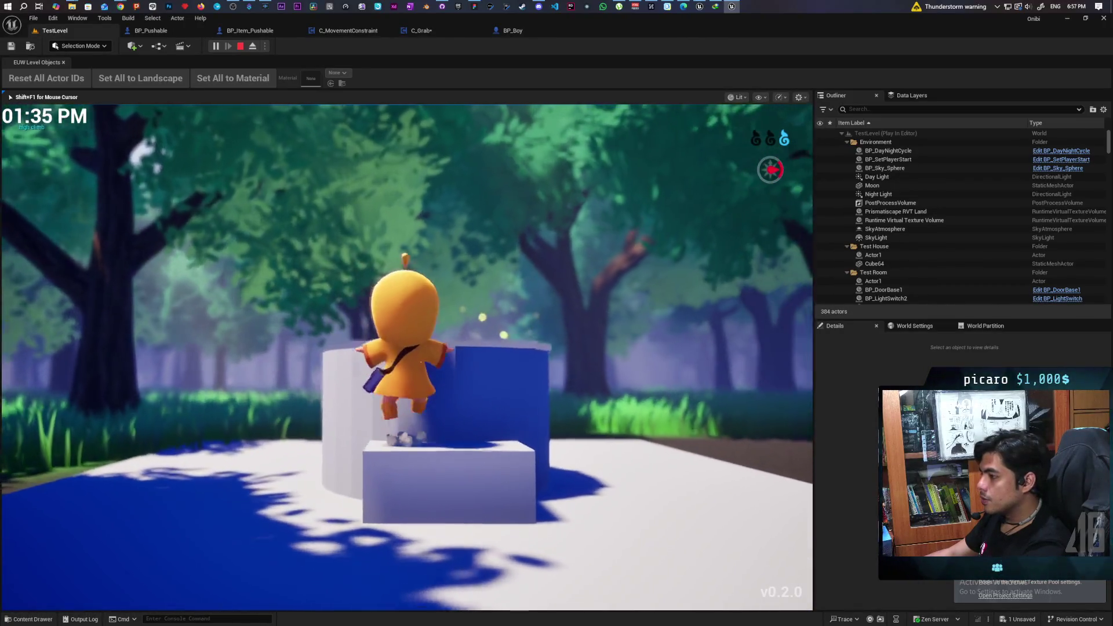
# Climb the stairs onto the white platform and walk across toward the other character.
pyautogui.press('w')
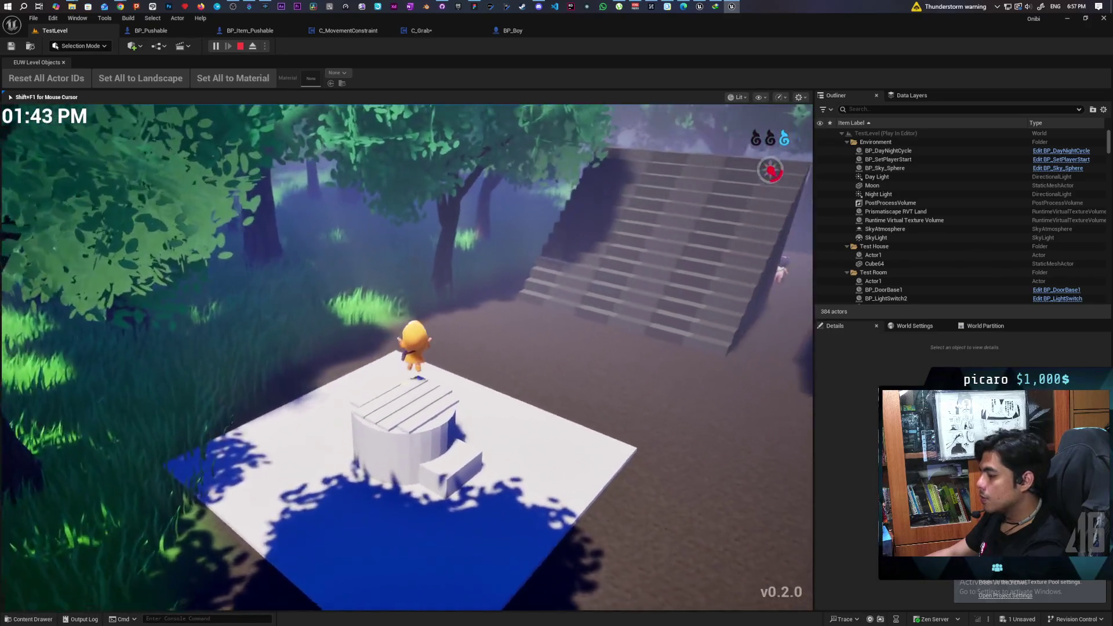
pyautogui.press('w')
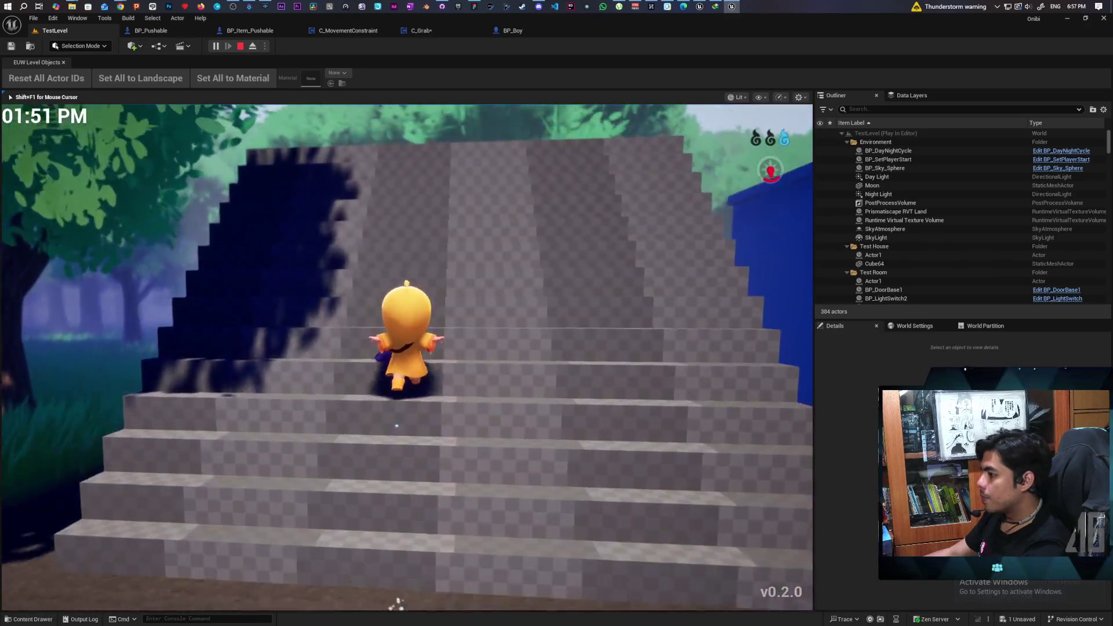
pyautogui.press('w')
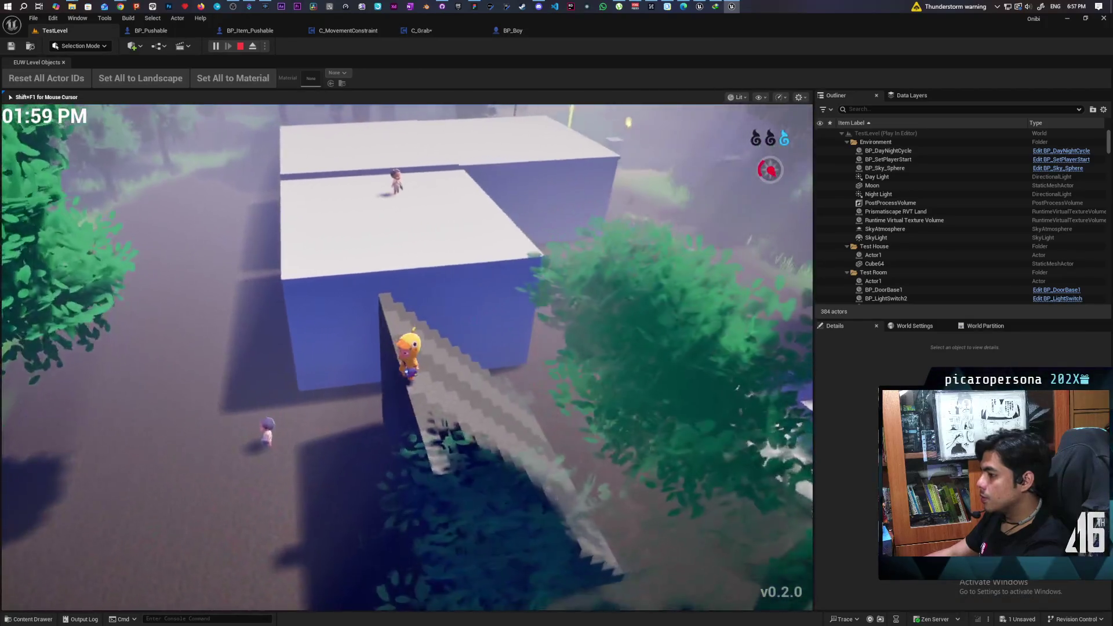
pyautogui.press('w')
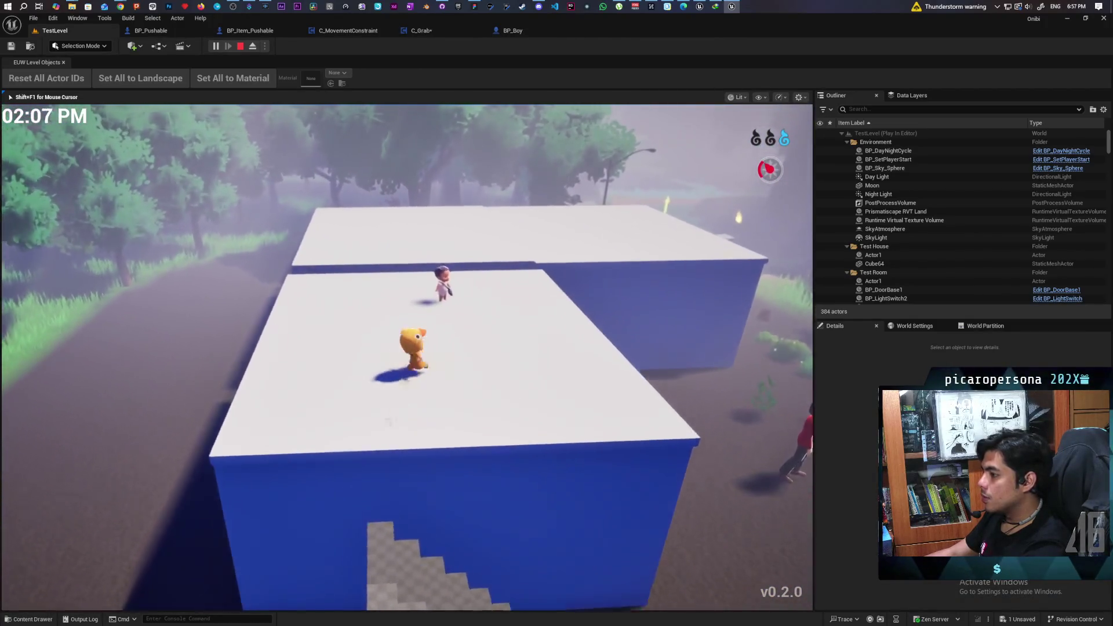
pyautogui.press('s')
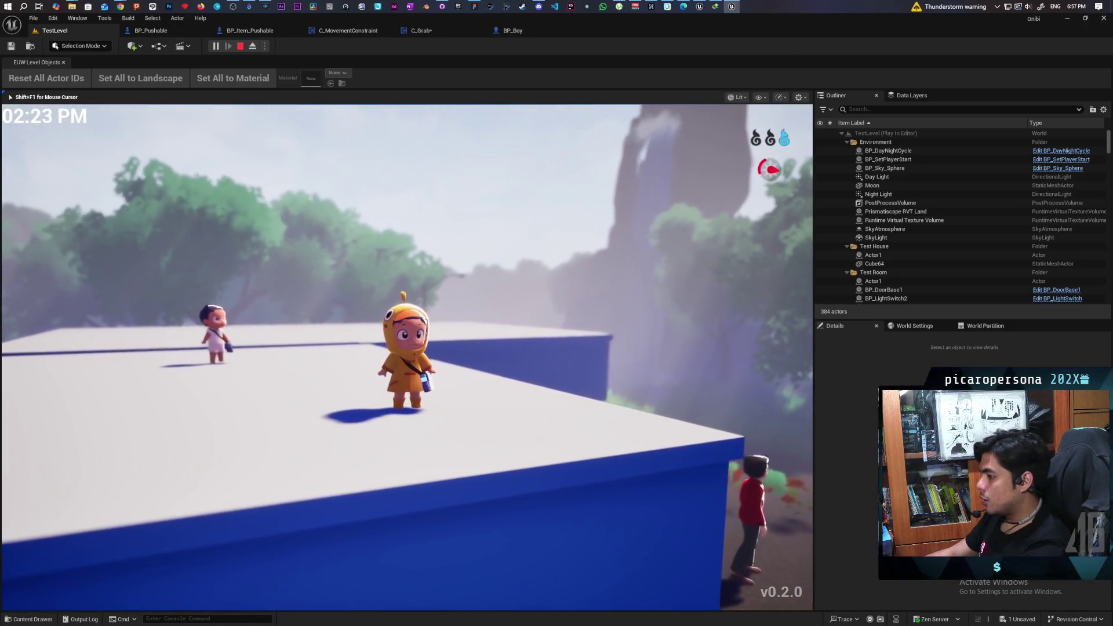
pyautogui.press('w')
pyautogui.press('w')
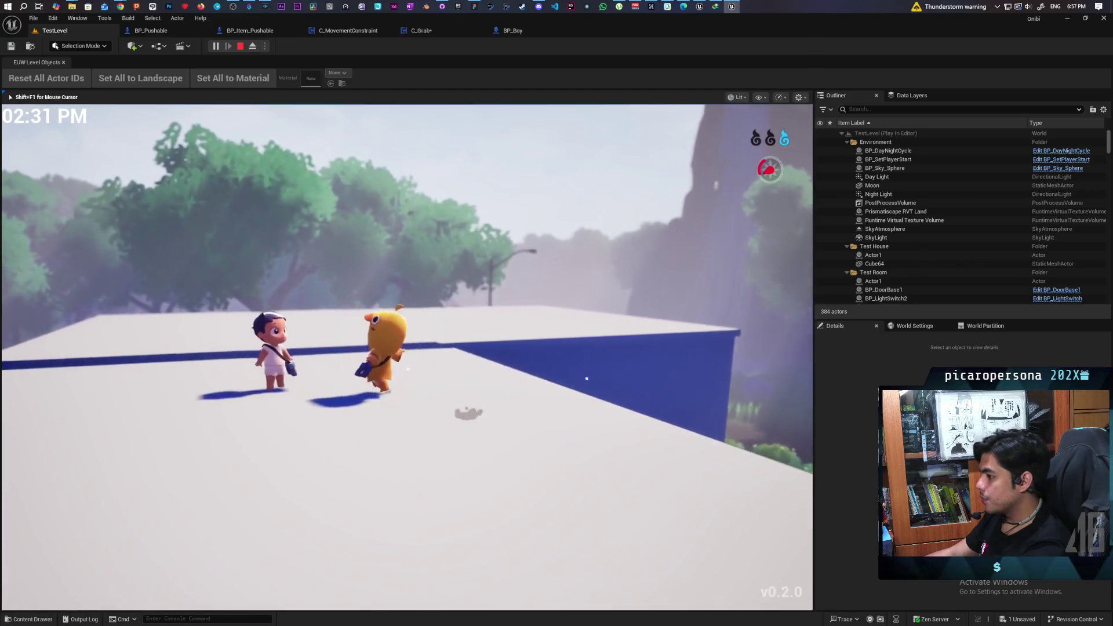
pyautogui.press('w')
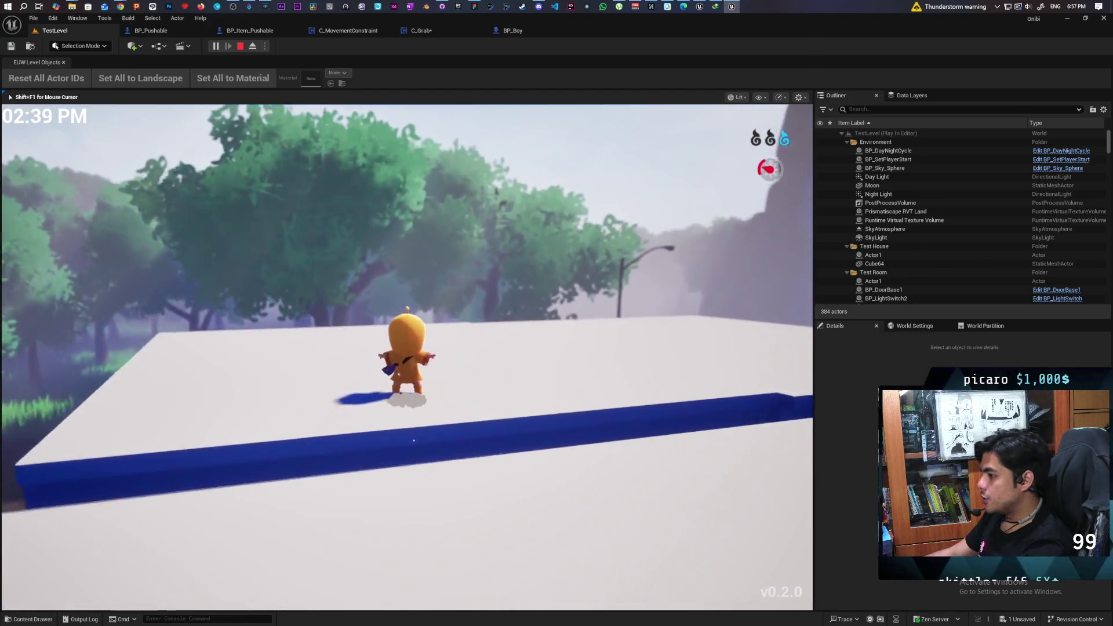
pyautogui.press('w')
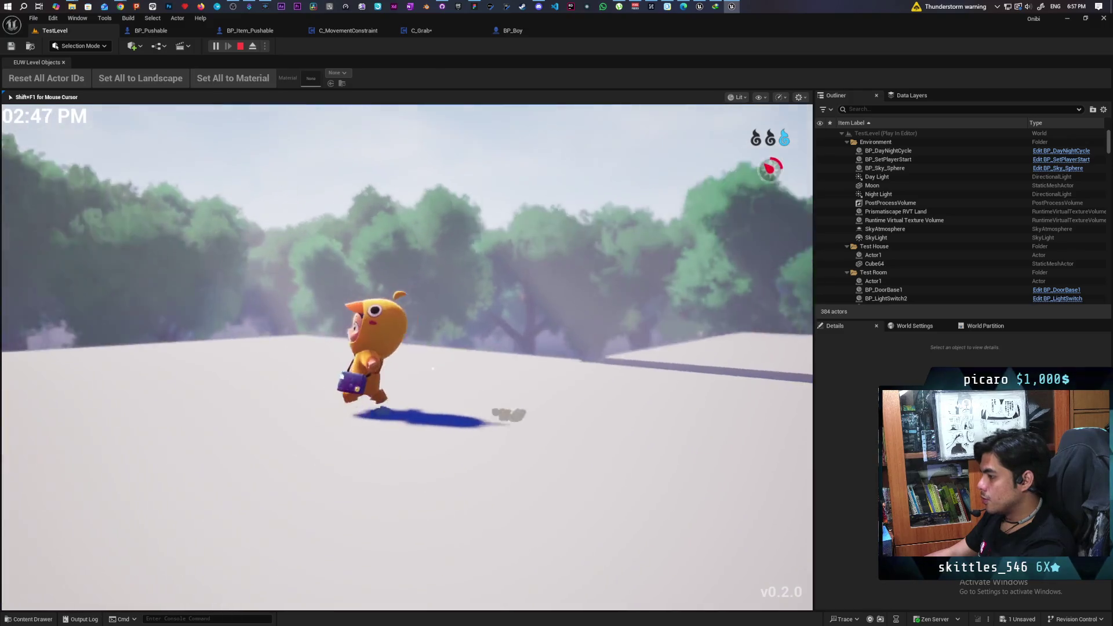
# Steer to the platform's edge and down by the pond, then stop the play test.
pyautogui.press('d')
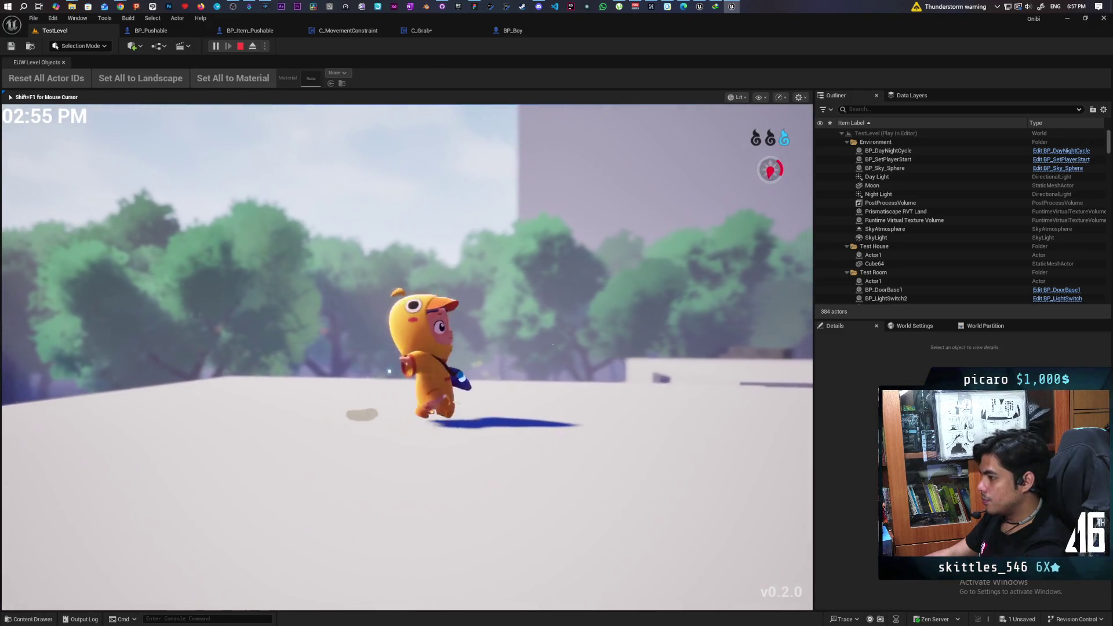
pyautogui.scroll(-3, 407, 357)
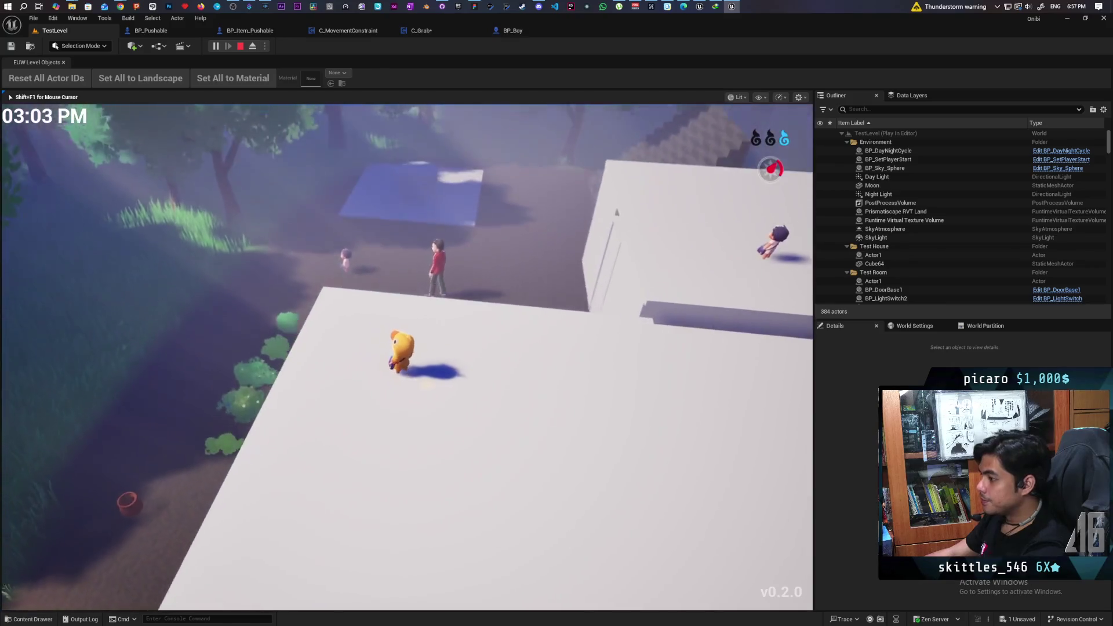
pyautogui.press('w')
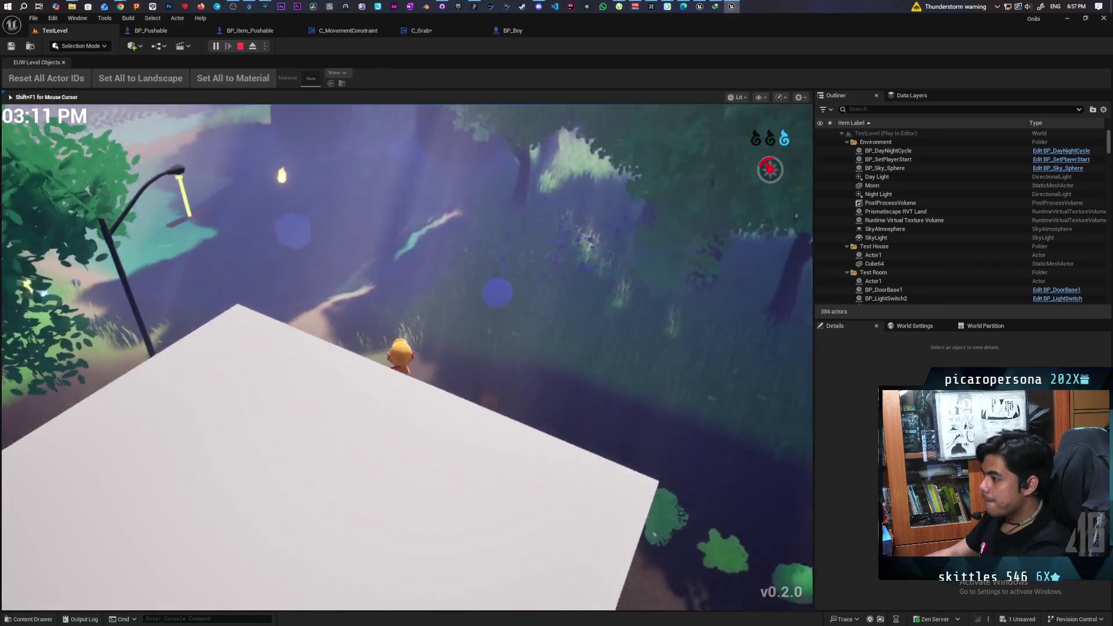
pyautogui.press('w')
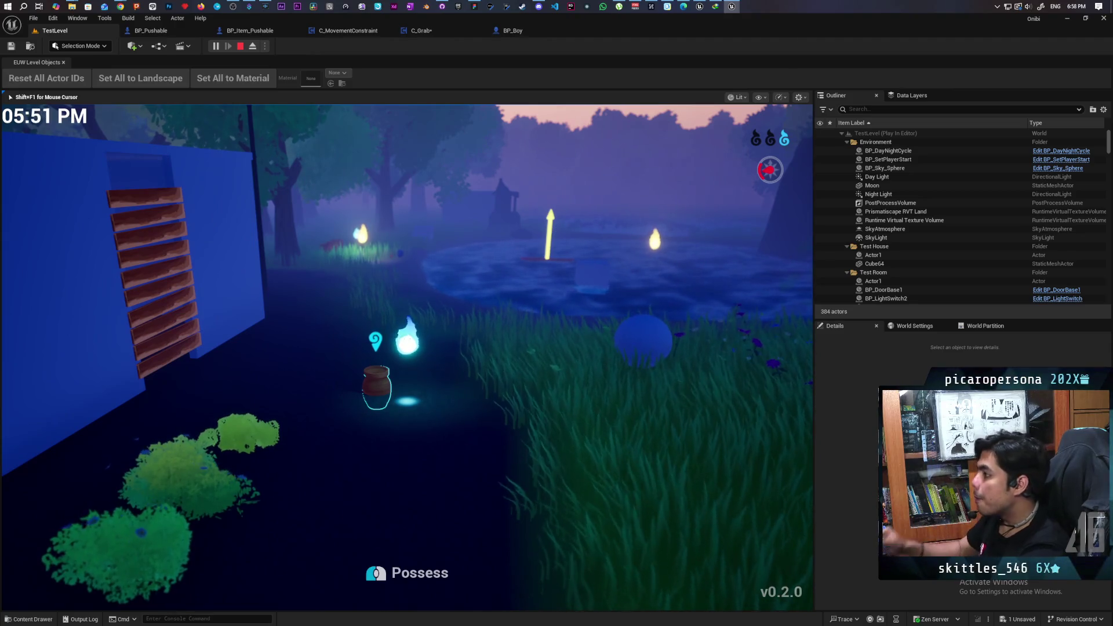
pyautogui.press('Escape')
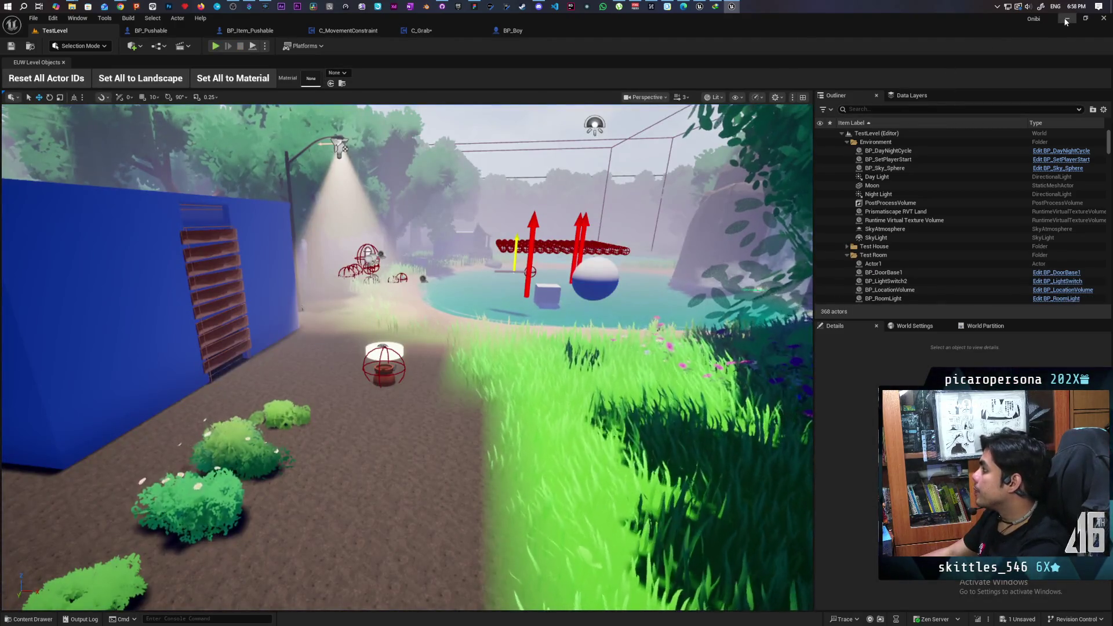
# Move BP_CardboardBox's three parent event nodes slightly to the right.
pyautogui.hotkey('alt', 'Tab')
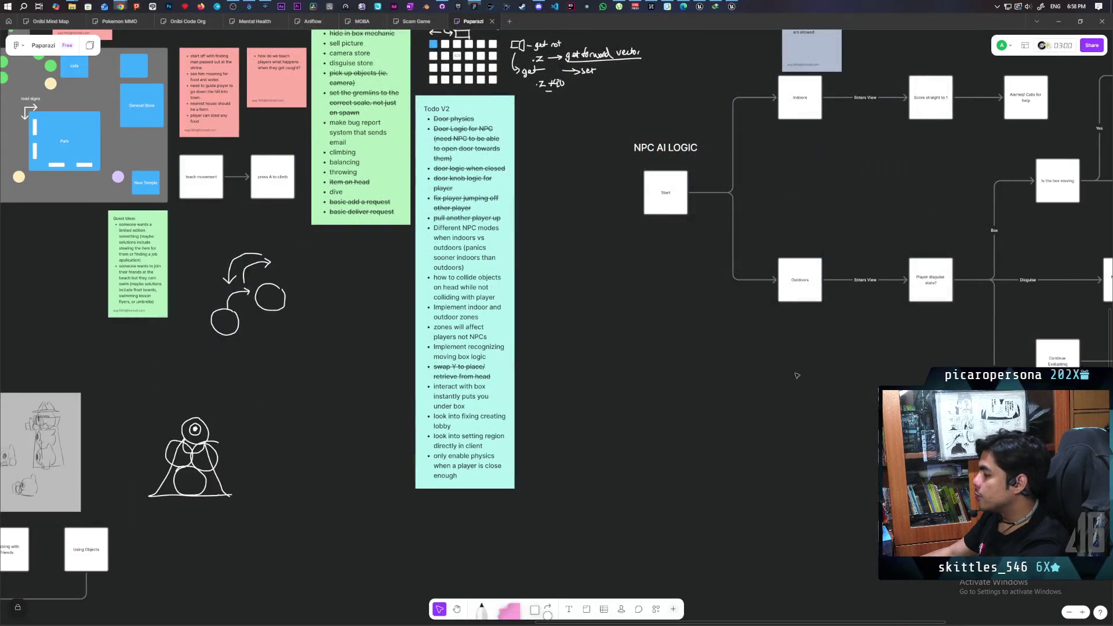
pyautogui.click(700, 6)
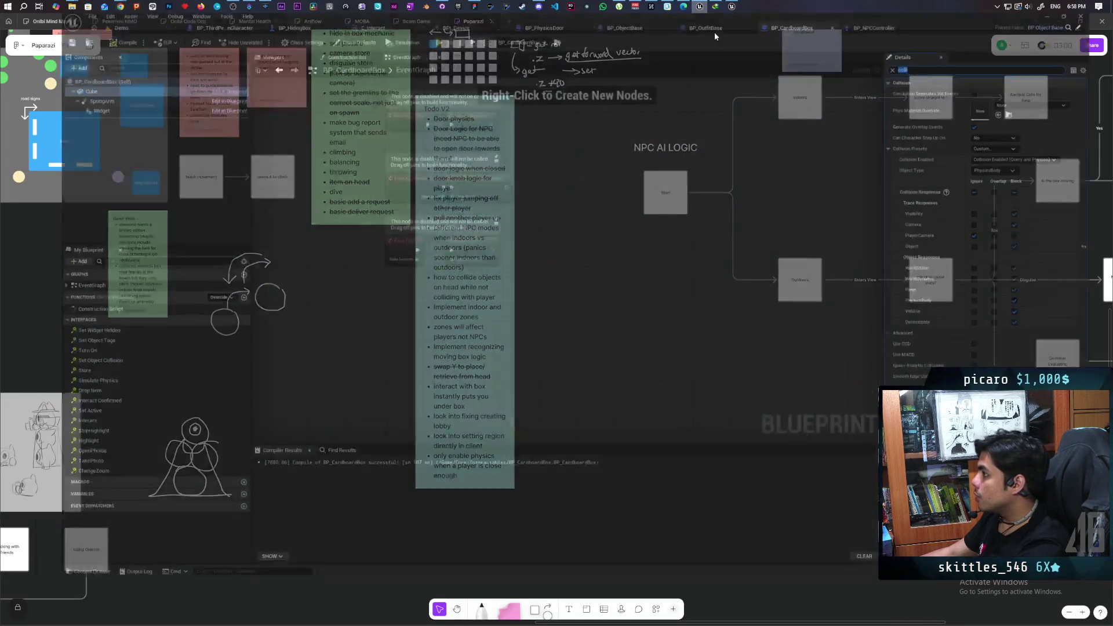
pyautogui.moveTo(575, 216)
pyautogui.mouseDown()
pyautogui.moveTo(547, 348)
pyautogui.moveTo(559, 232)
pyautogui.moveTo(542, 283)
pyautogui.mouseUp()
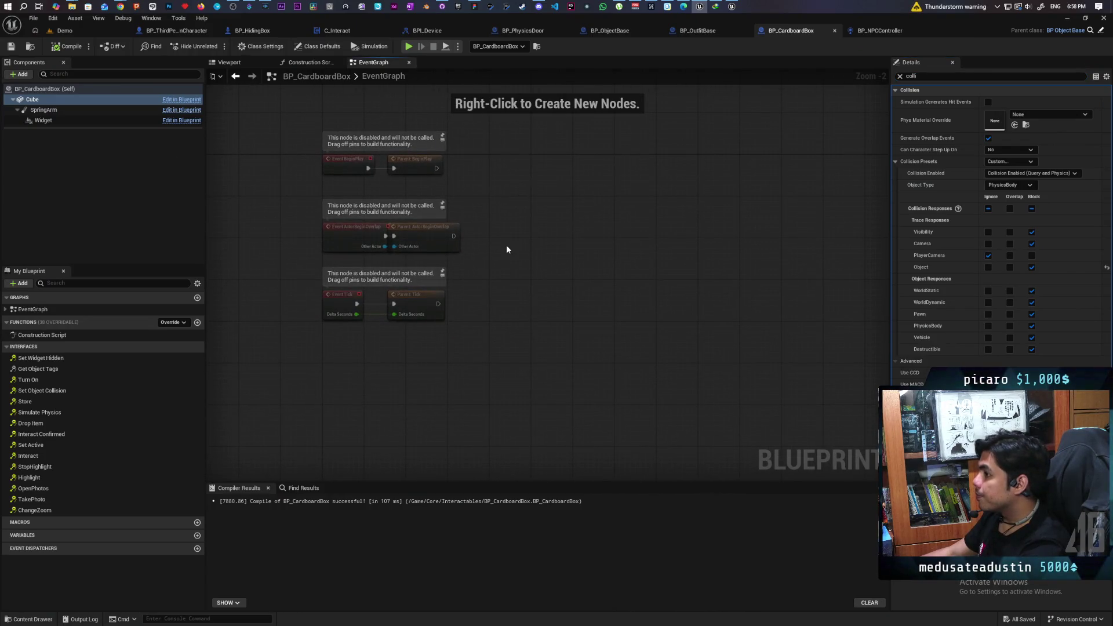
pyautogui.moveTo(505, 148); pyautogui.dragTo(406, 324)
pyautogui.moveTo(427, 241); pyautogui.dragTo(467, 241)
pyautogui.click(258, 107)
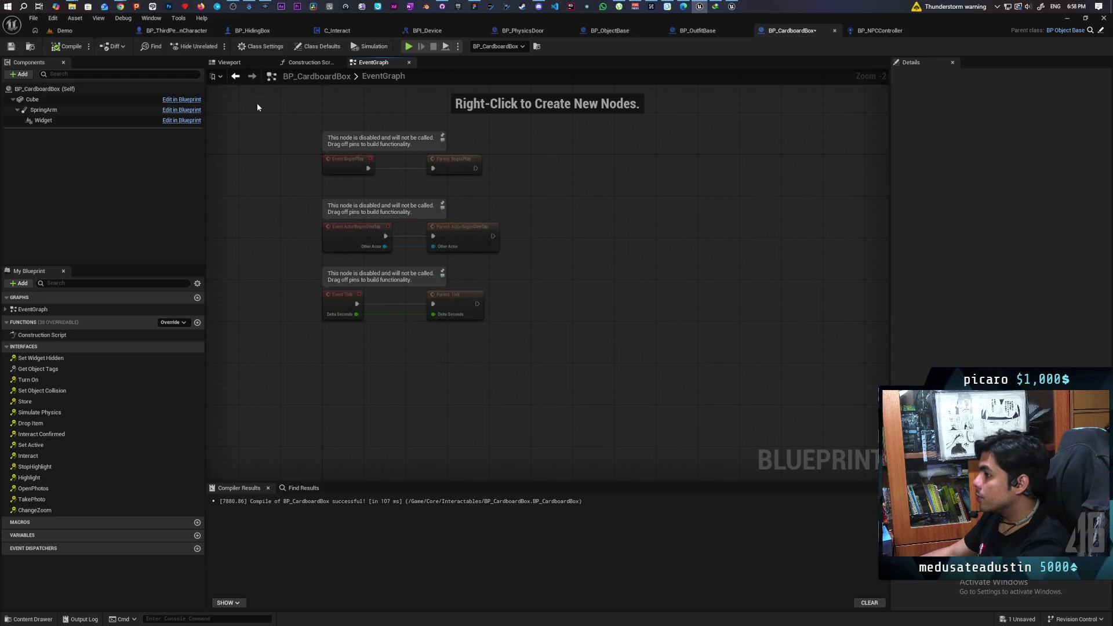
# In the Demo level, fly the camera down to the cubes and select the near blue hiding box.
pyautogui.click(64, 30)
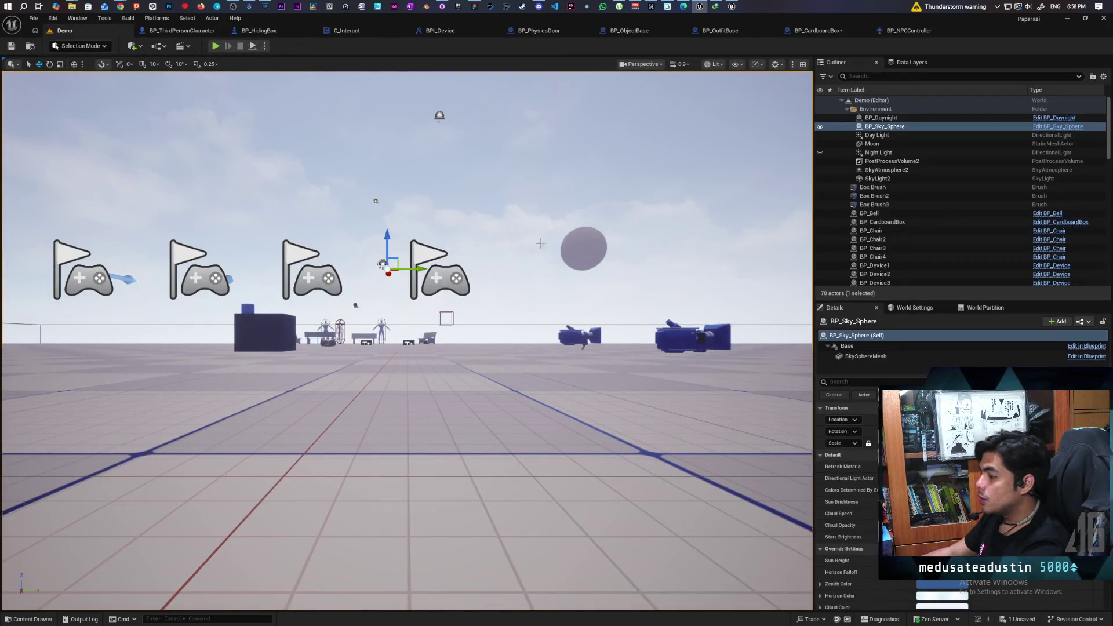
pyautogui.moveTo(540, 243)
pyautogui.mouseDown()
pyautogui.moveTo(542, 272)
pyautogui.moveTo(499, 290)
pyautogui.moveTo(544, 284)
pyautogui.moveTo(510, 272)
pyautogui.moveTo(511, 255)
pyautogui.moveTo(508, 275)
pyautogui.moveTo(551, 284)
pyautogui.moveTo(539, 284)
pyautogui.mouseUp()
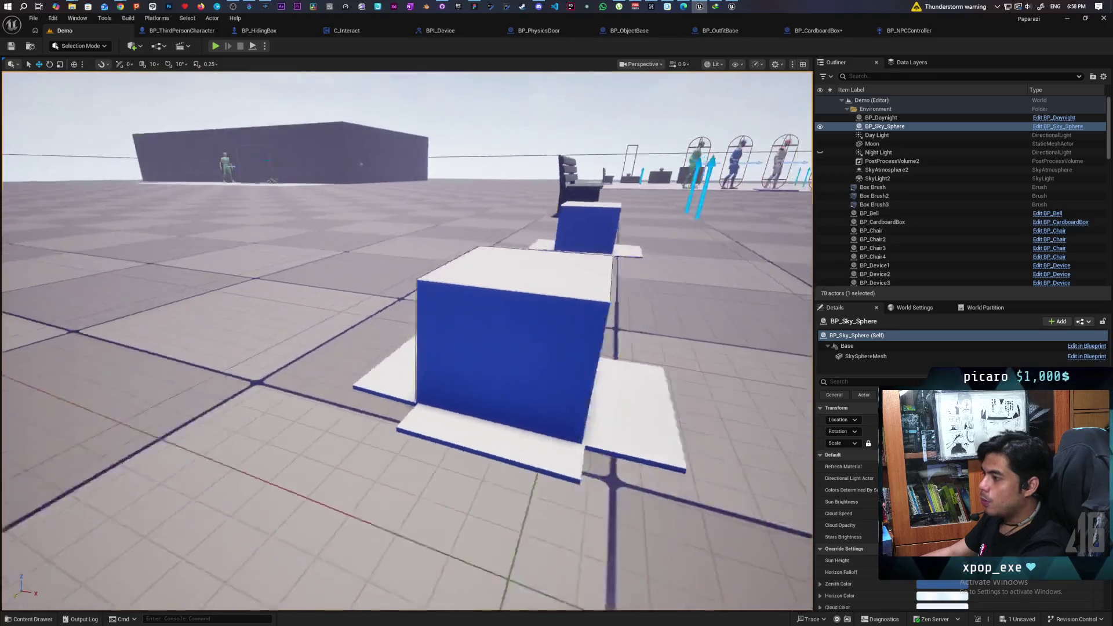
pyautogui.moveTo(686, 205); pyautogui.dragTo(686, 204)
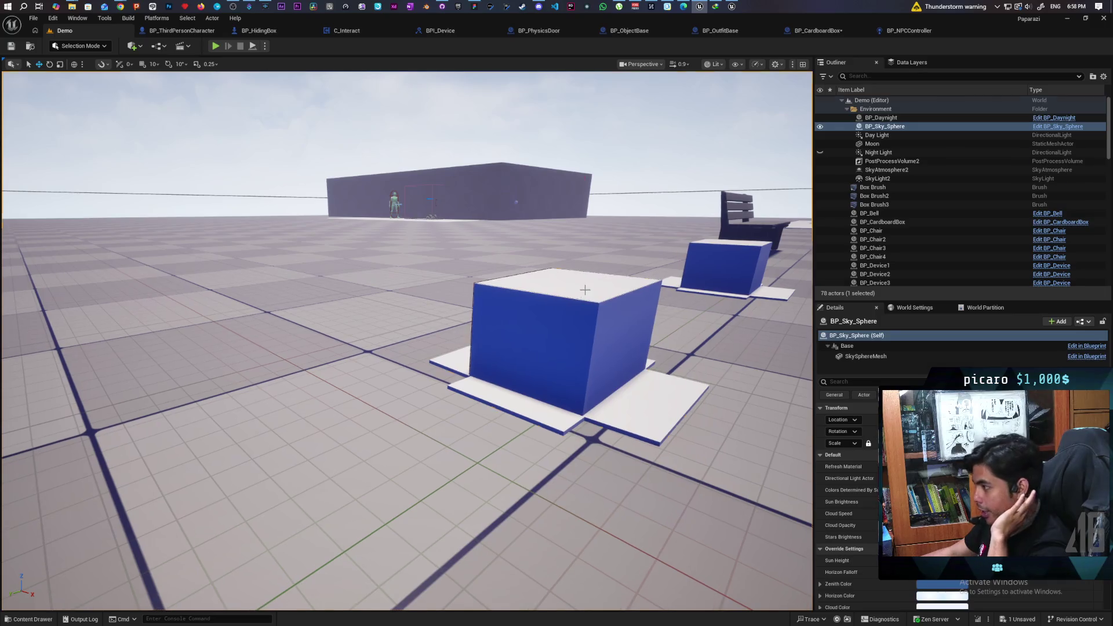
pyautogui.click(548, 343)
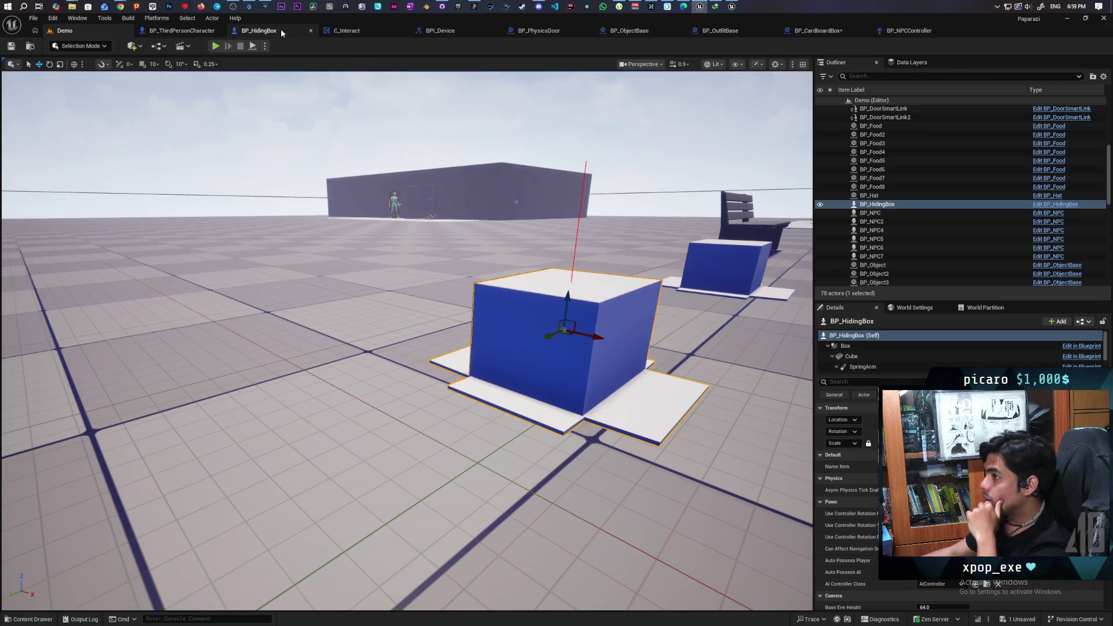
pyautogui.click(259, 30)
# Set BP_HidingBox's Cube collision preset to IgnoreOnlyPawn and compile.
pyautogui.click(38, 110)
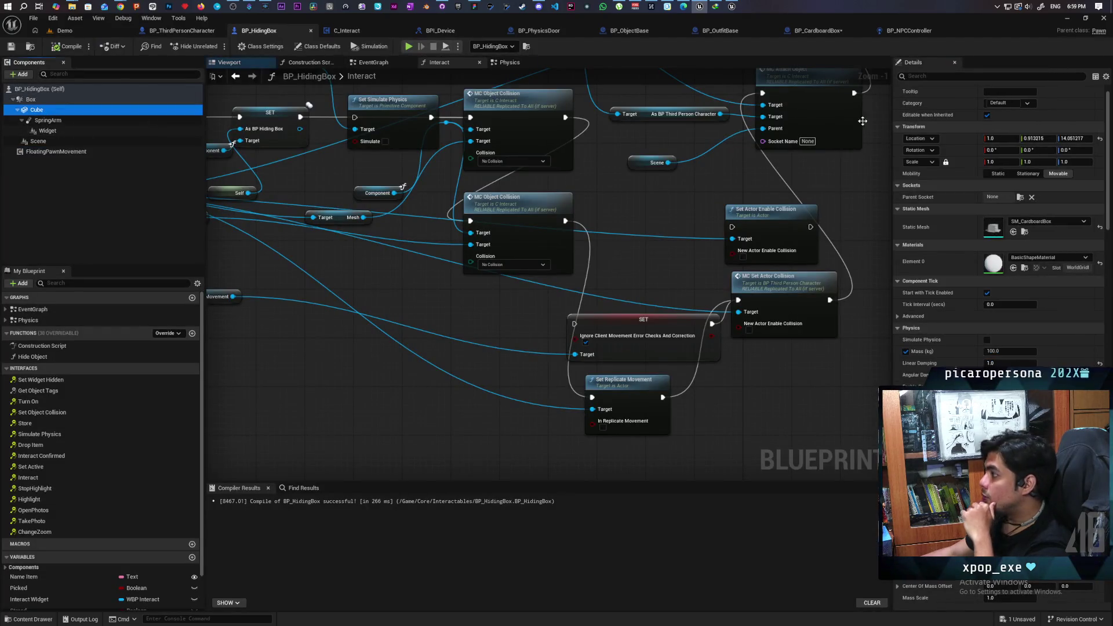
pyautogui.click(916, 77)
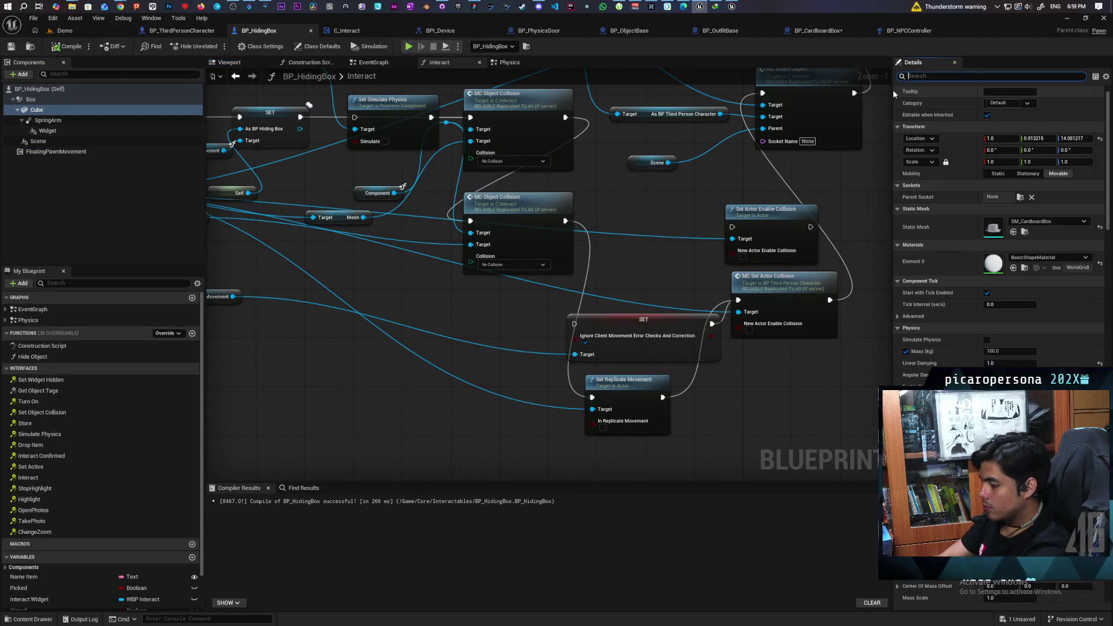
pyautogui.write('colli')
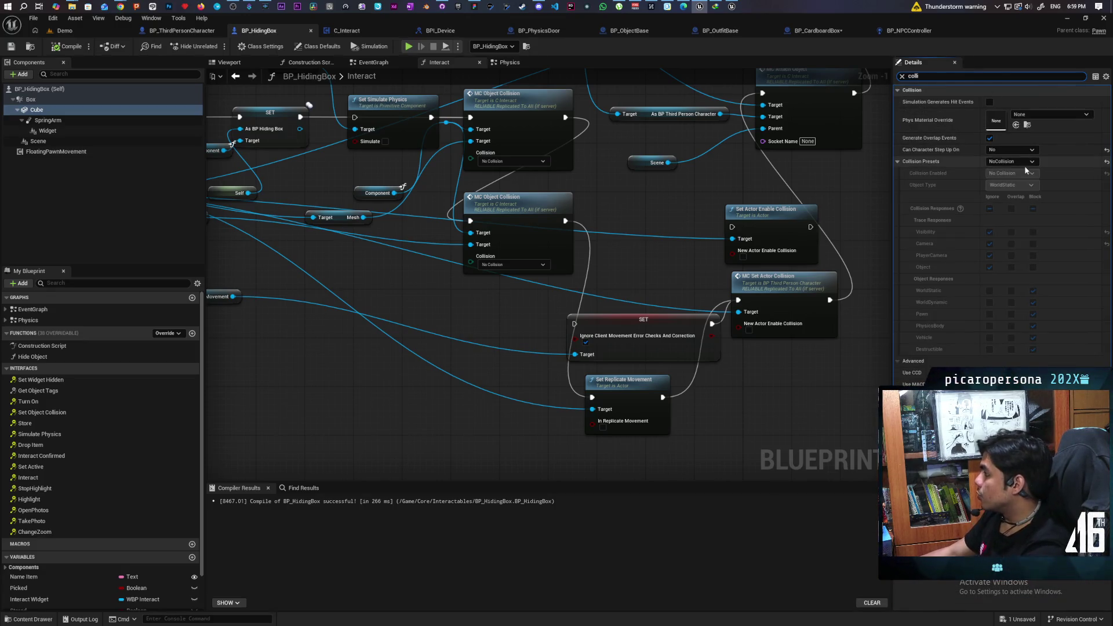
pyautogui.click(1013, 163)
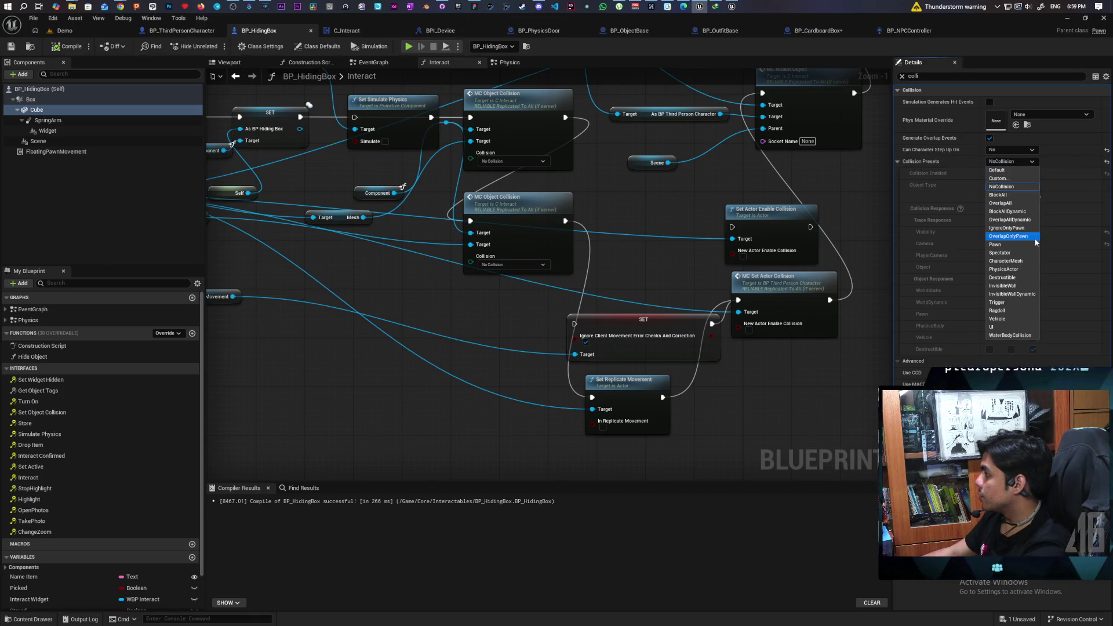
pyautogui.click(1026, 229)
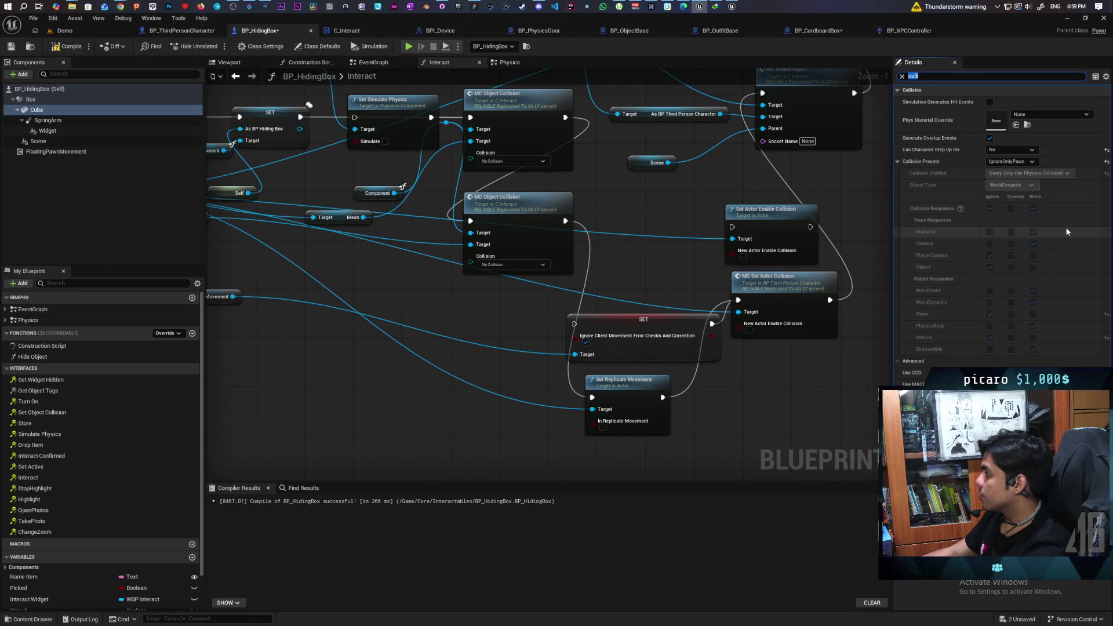
pyautogui.click(66, 47)
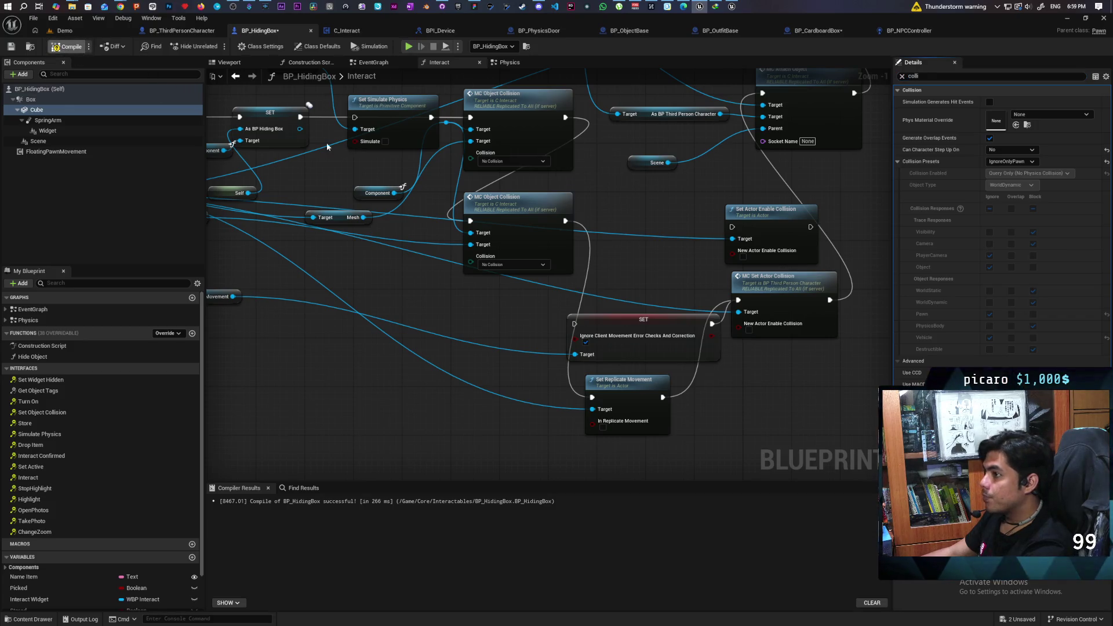
# Rewire to MC Object Collision, delete the client movement error SET node, and recompile.
pyautogui.moveTo(451, 213); pyautogui.dragTo(456, 215)
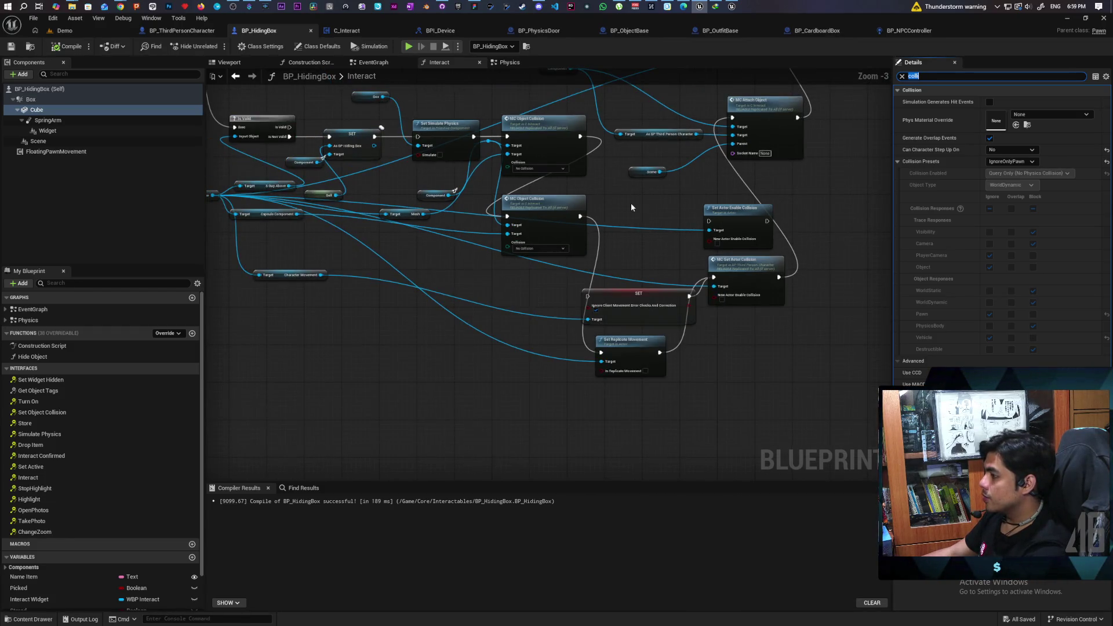
pyautogui.click(630, 324)
pyautogui.press('Delete')
pyautogui.moveTo(617, 394); pyautogui.dragTo(623, 320)
pyautogui.click(67, 46)
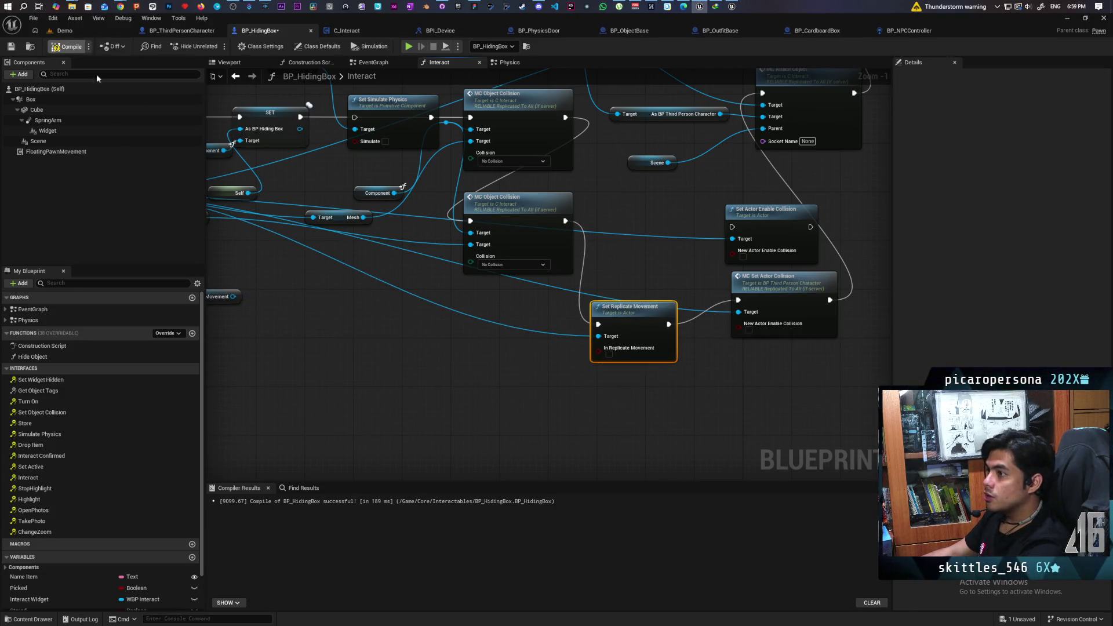
pyautogui.click(75, 36)
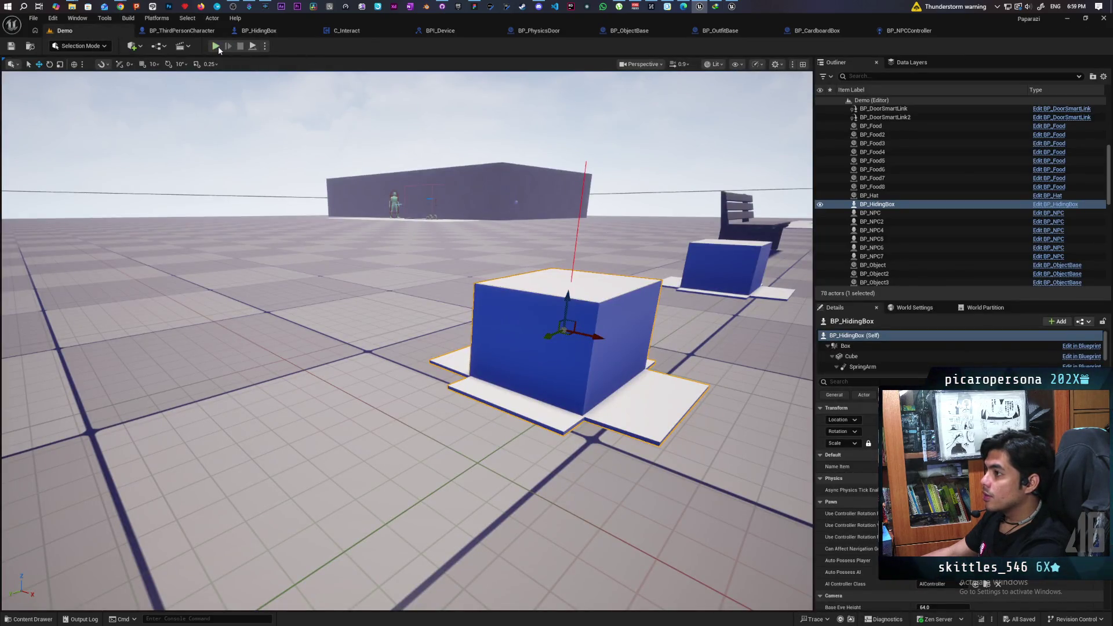
# Launch a three-client multiplayer play test and release control of the main view.
pyautogui.click(216, 46)
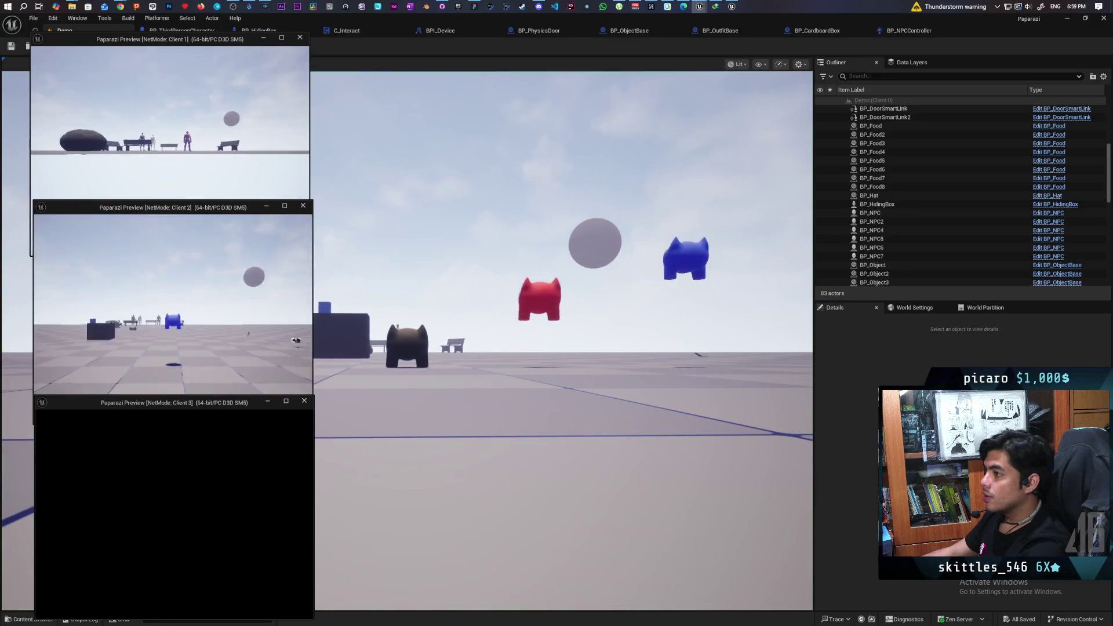
pyautogui.moveTo(960, 19)
pyautogui.mouseDown()
pyautogui.moveTo(978, 45)
pyautogui.moveTo(934, 40)
pyautogui.mouseUp()
pyautogui.click(656, 431)
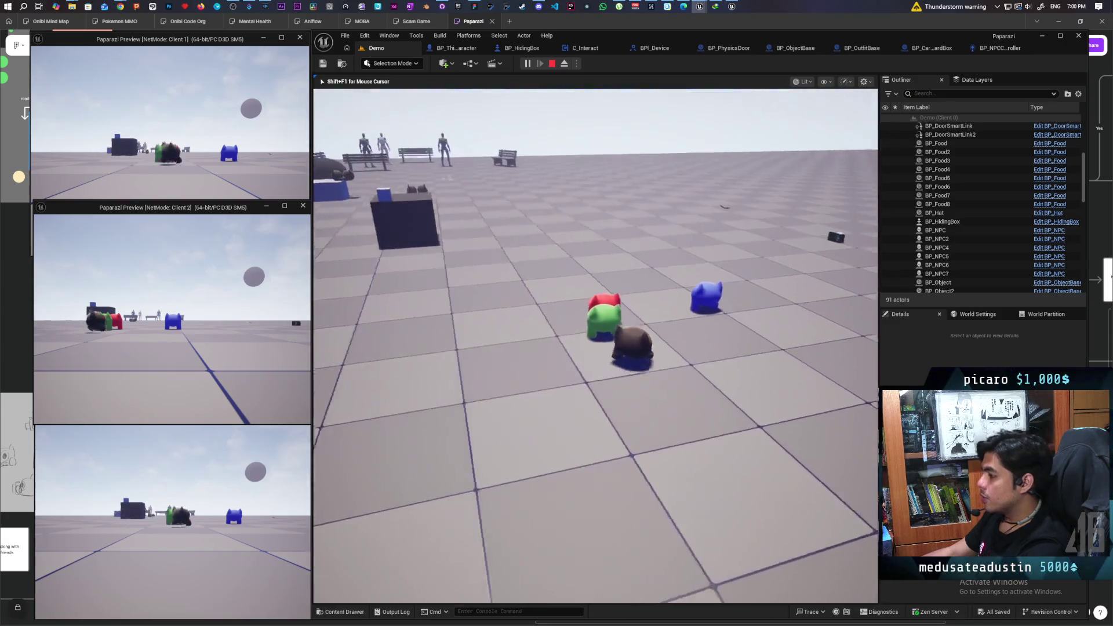
pyautogui.hotkey('shift', 'F1')
# In Client 1, run the red character forward and climb the blue and green characters onto its head.
pyautogui.click(169, 145)
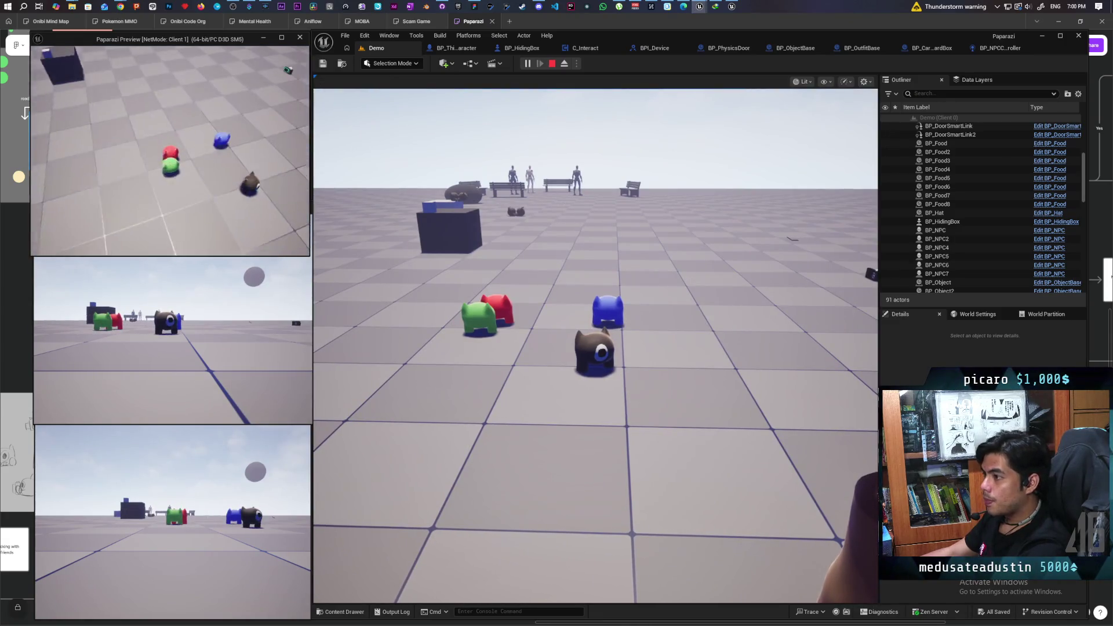
pyautogui.press('w')
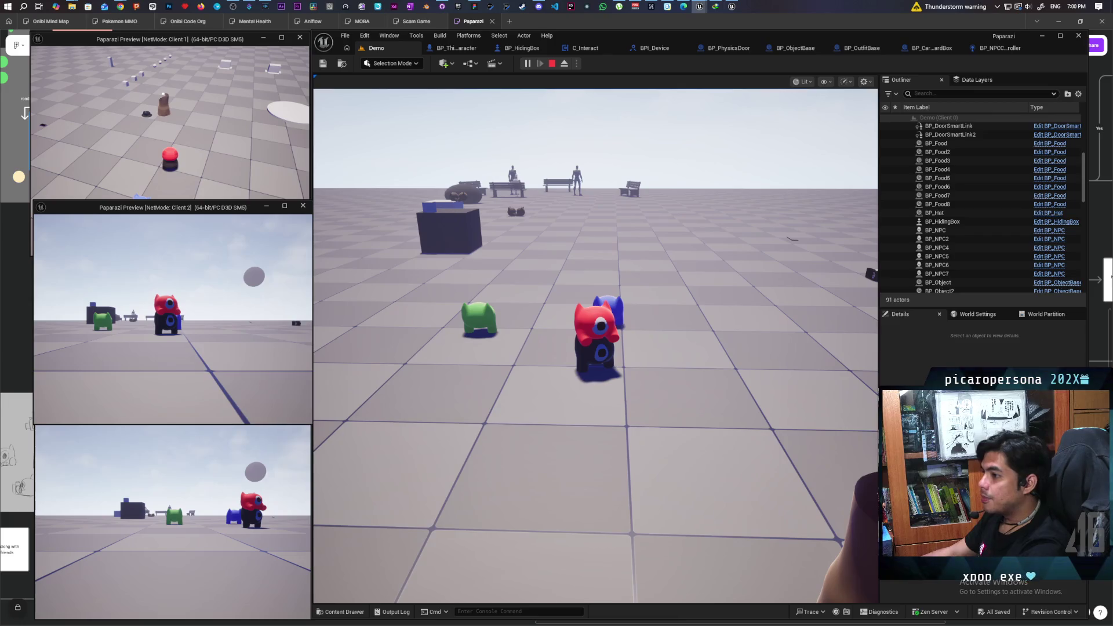
pyautogui.press('e')
pyautogui.press('space')
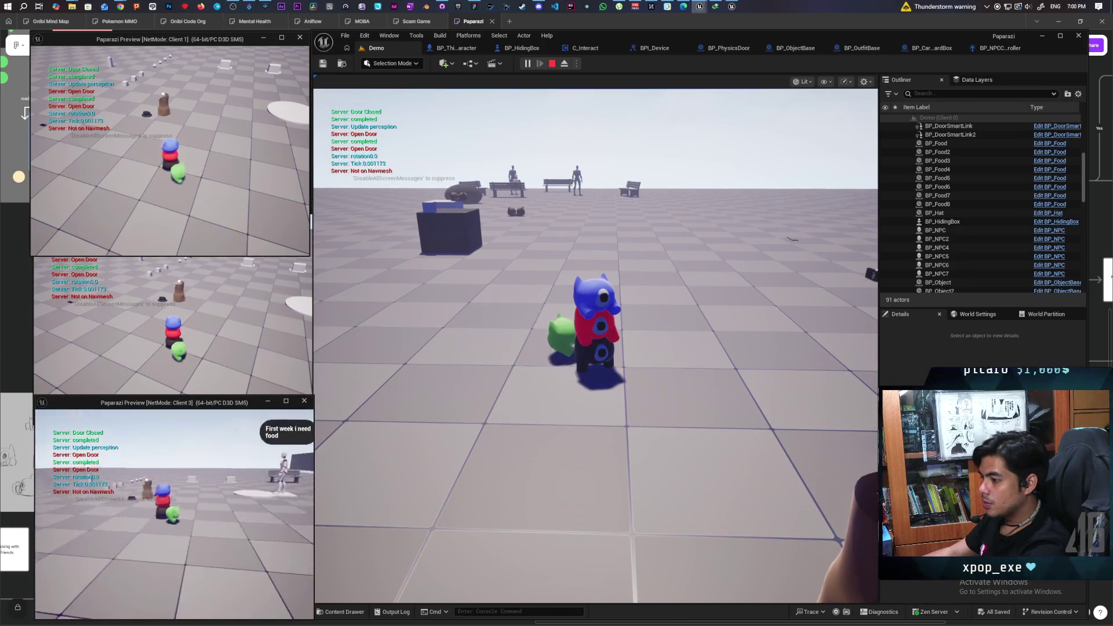
pyautogui.press('space')
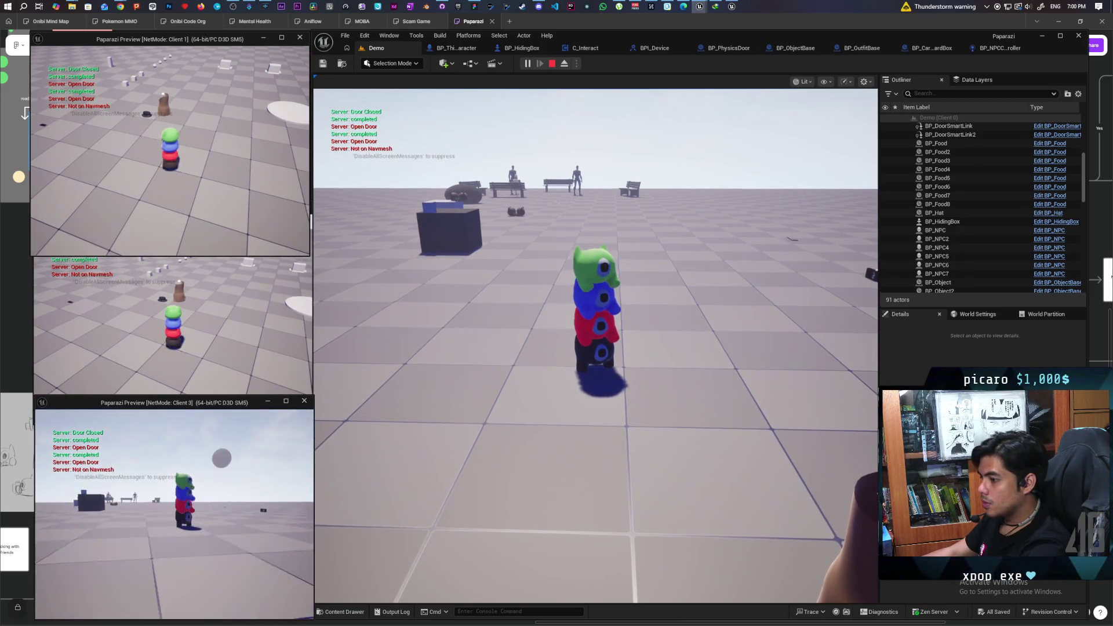
pyautogui.click(595, 346)
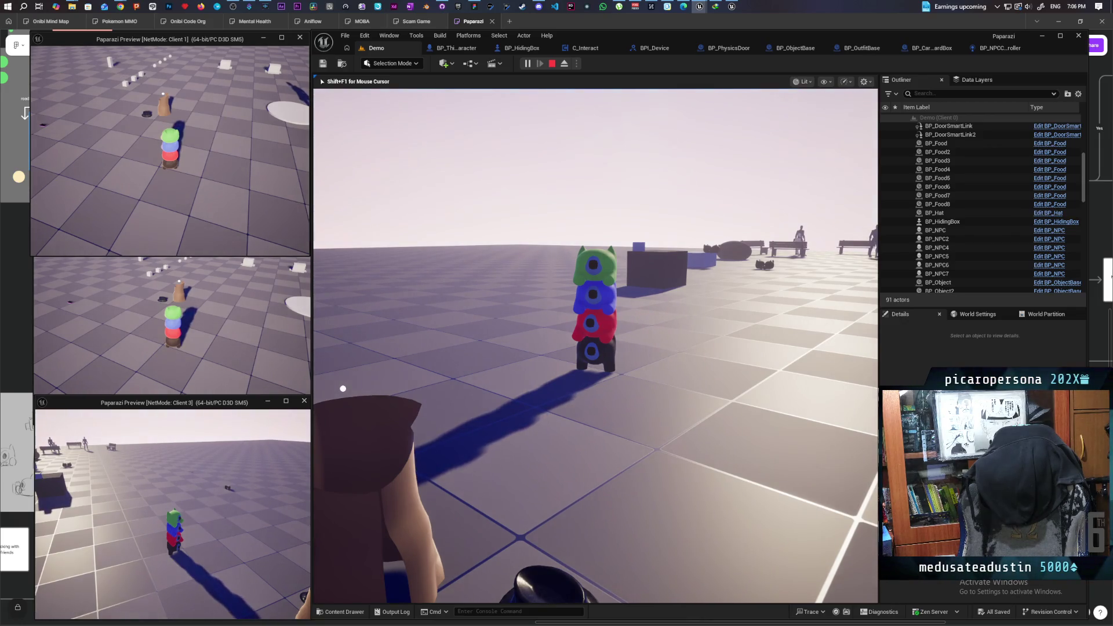
# Interact with the door so server messages report it opening and closing in every client.
pyautogui.press('e')
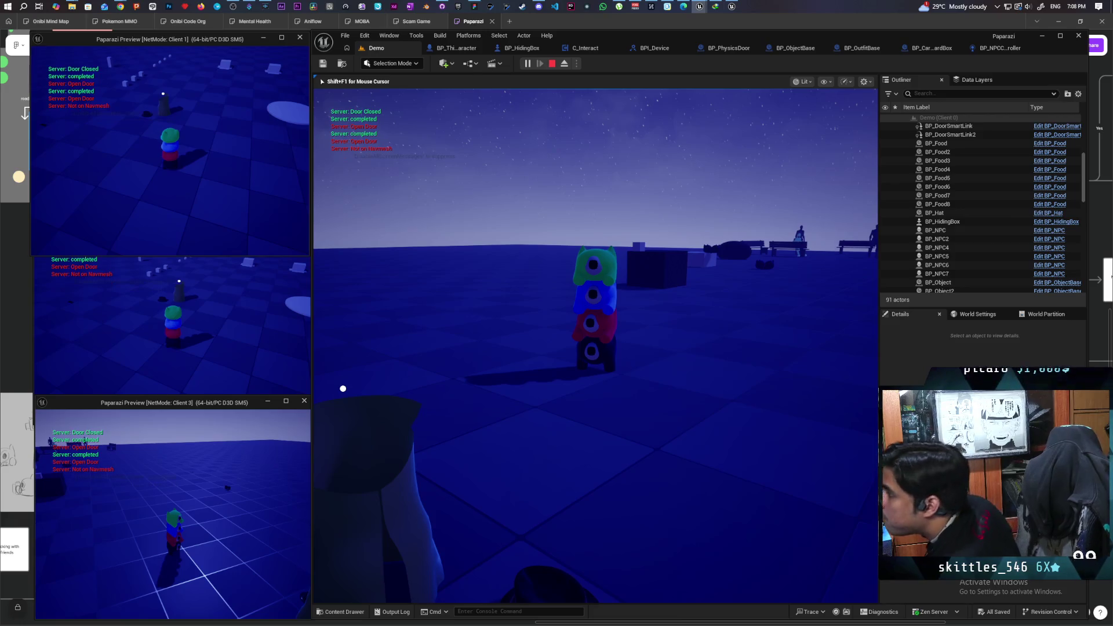
# Stop the multiplayer session and bring up the C_Grab blueprint's event graph.
pyautogui.hotkey('shift', 'F1')
pyautogui.press('Escape')
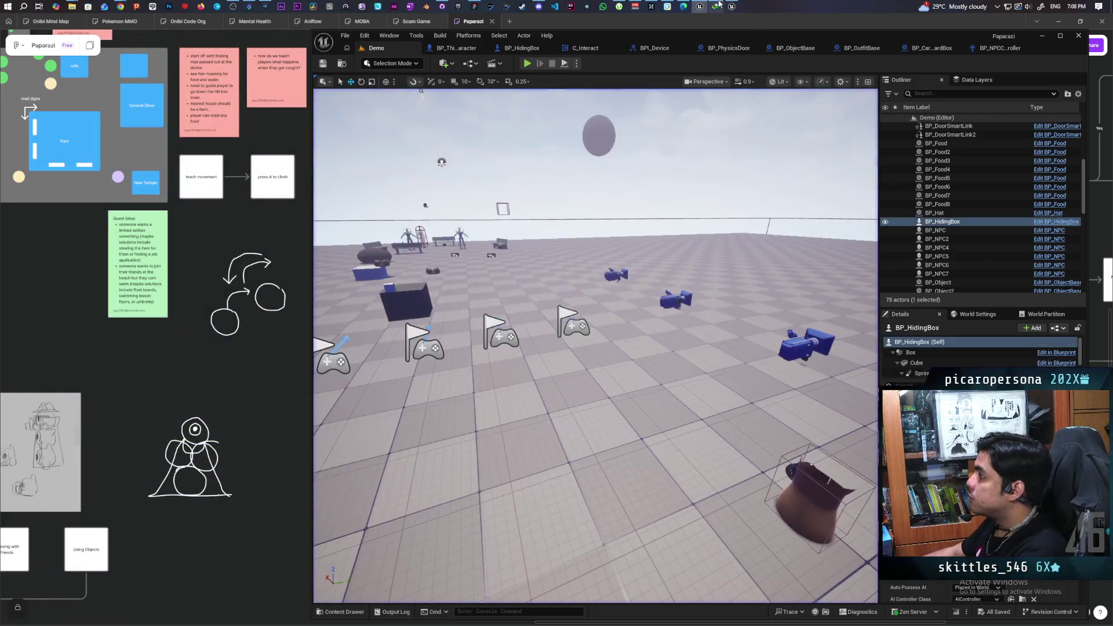
pyautogui.click(731, 6)
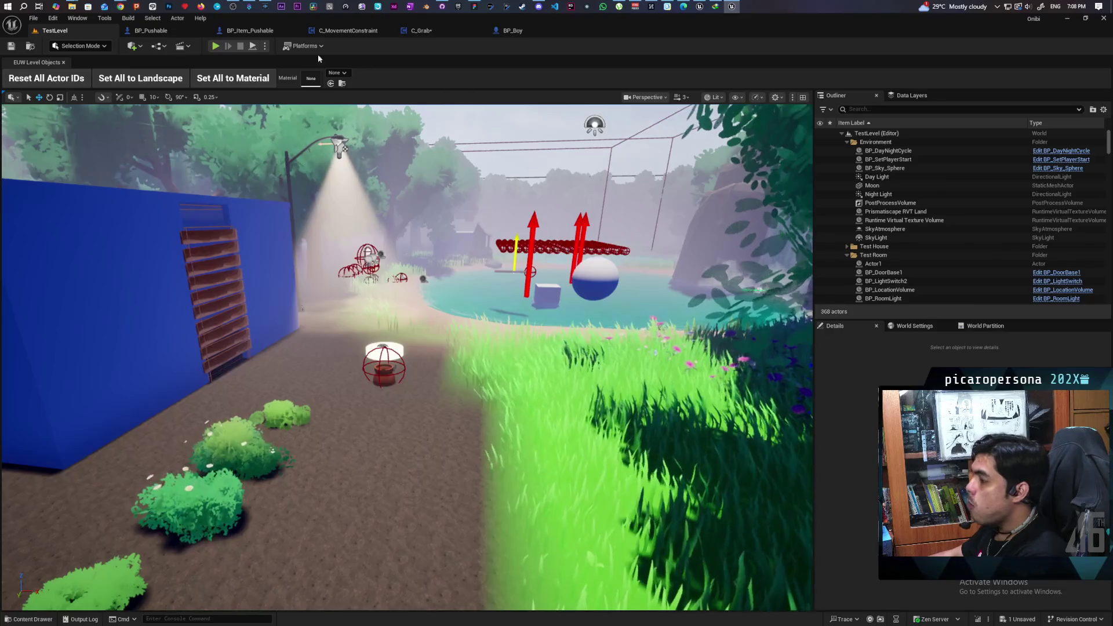
pyautogui.click(422, 30)
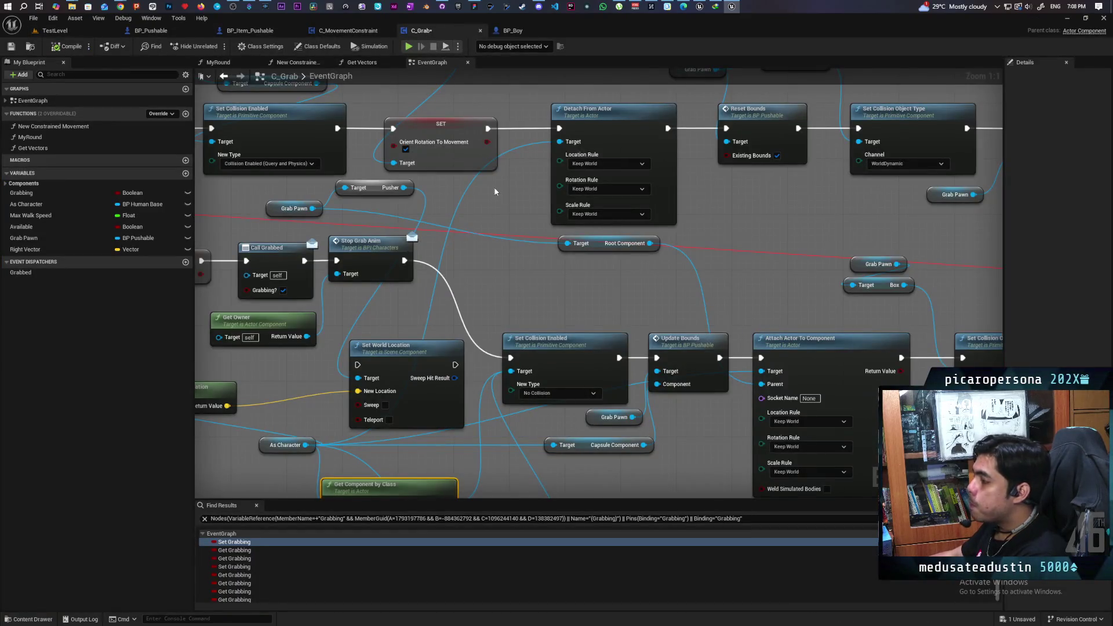
# Pan the EventGraph to show the movement input, input vector and rotation math nodes.
pyautogui.scroll(-12, 493, 190)
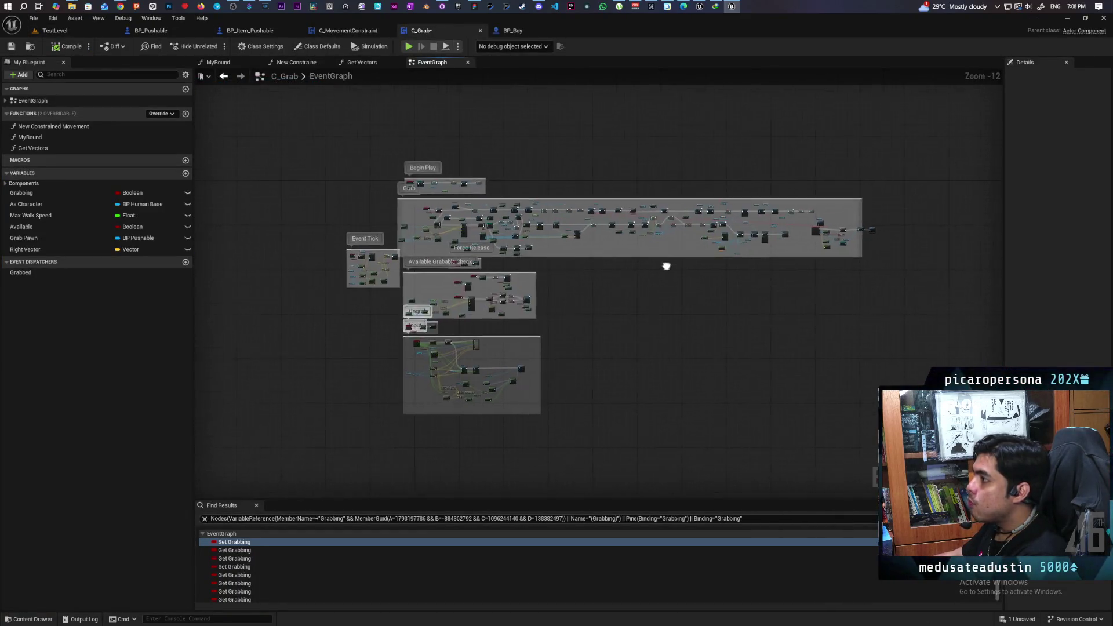
pyautogui.scroll(11, 495, 316)
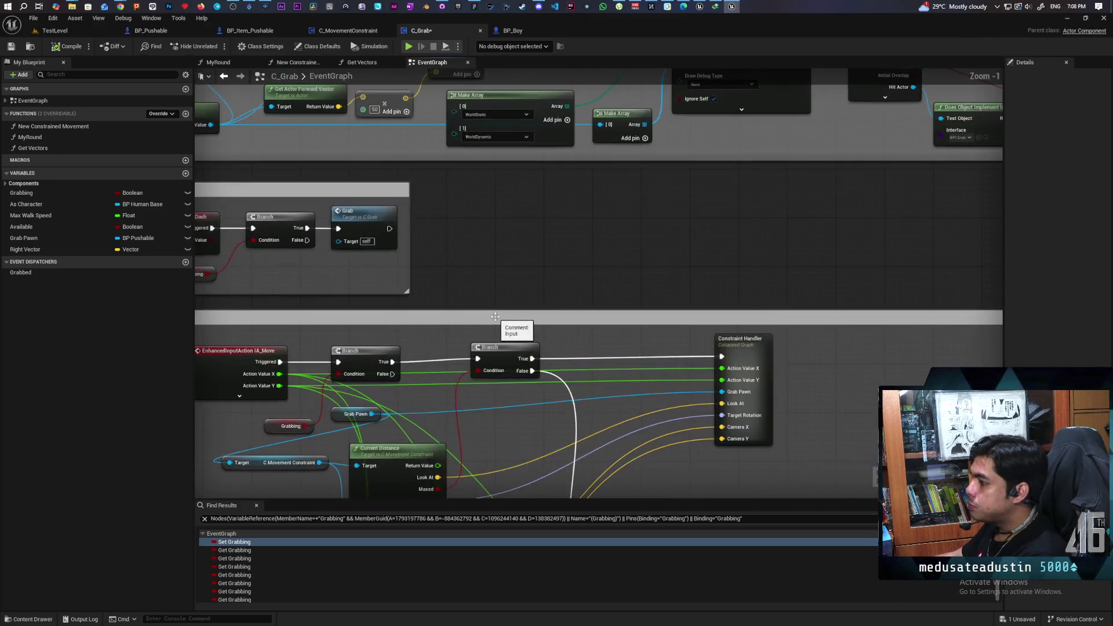
pyautogui.scroll(-4, 510, 241)
pyautogui.scroll(2, 524, 232)
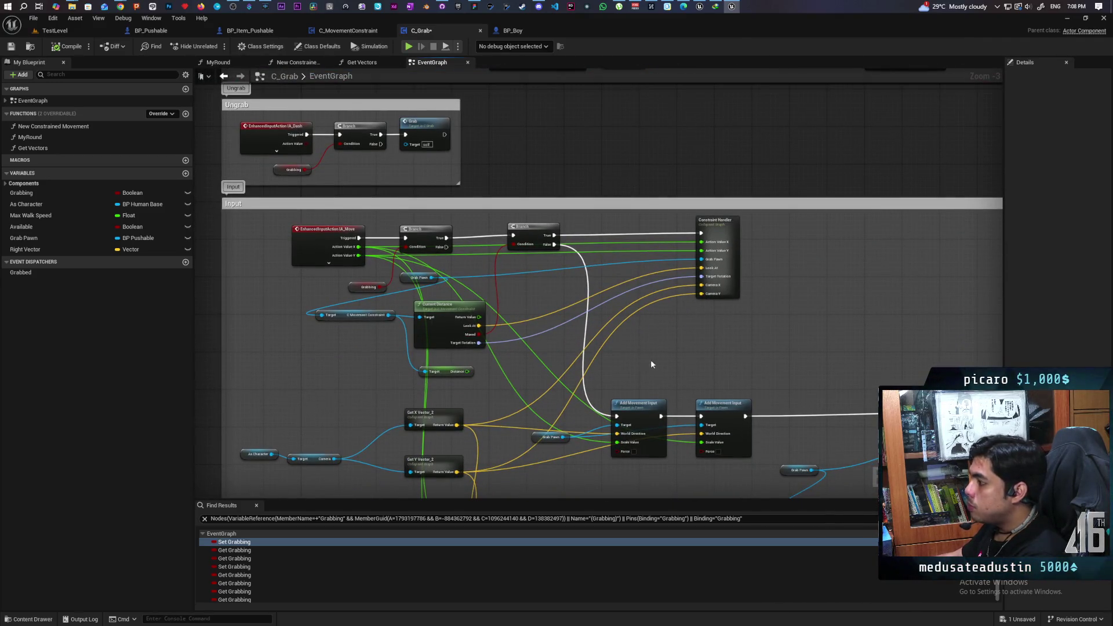
pyautogui.moveTo(652, 364)
pyautogui.mouseDown()
pyautogui.moveTo(512, 248)
pyautogui.moveTo(551, 204)
pyautogui.moveTo(689, 210)
pyautogui.moveTo(618, 206)
pyautogui.mouseUp()
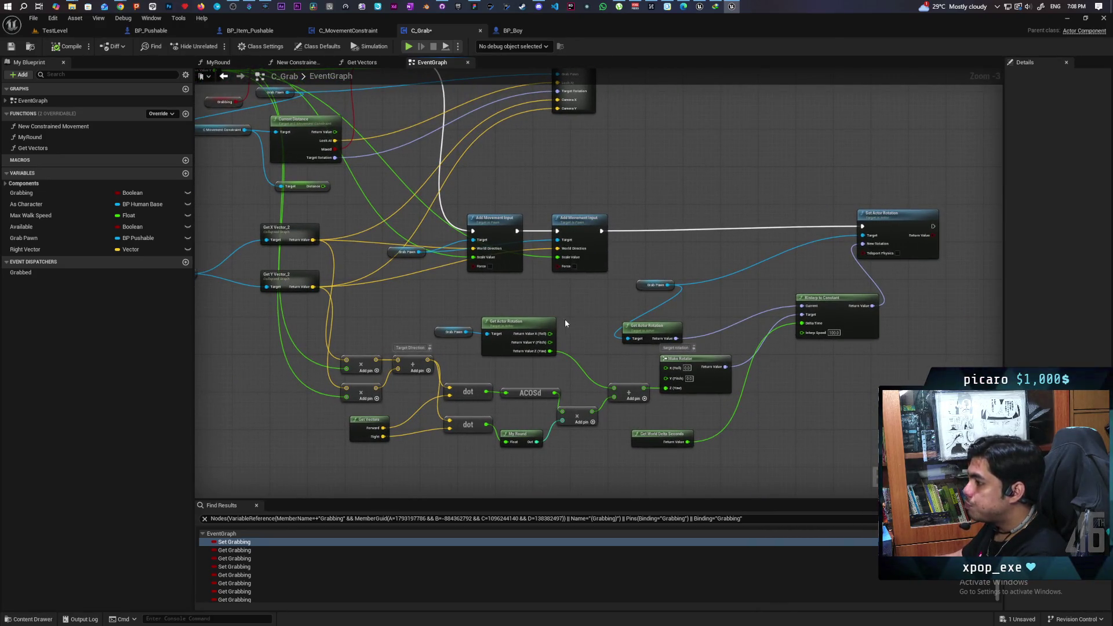
pyautogui.moveTo(564, 319)
pyautogui.mouseDown()
pyautogui.moveTo(602, 328)
pyautogui.moveTo(610, 352)
pyautogui.moveTo(491, 296)
pyautogui.moveTo(524, 293)
pyautogui.moveTo(522, 282)
pyautogui.moveTo(552, 289)
pyautogui.mouseUp()
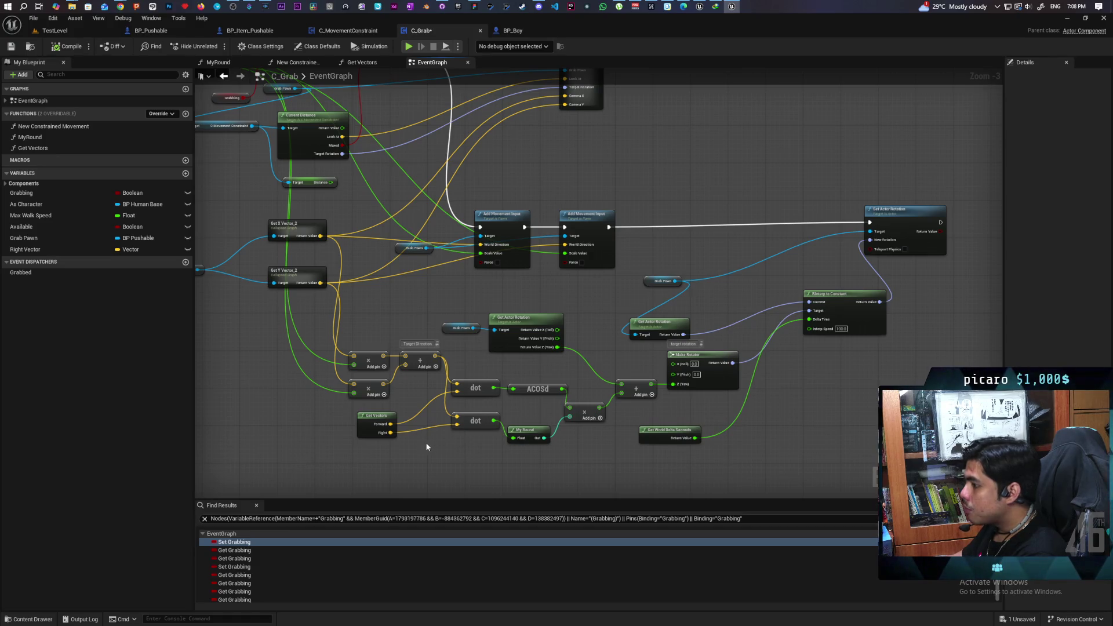
pyautogui.moveTo(375, 434)
pyautogui.mouseDown()
pyautogui.moveTo(410, 423)
pyautogui.moveTo(462, 442)
pyautogui.moveTo(458, 475)
pyautogui.moveTo(442, 466)
pyautogui.moveTo(373, 306)
pyautogui.mouseUp()
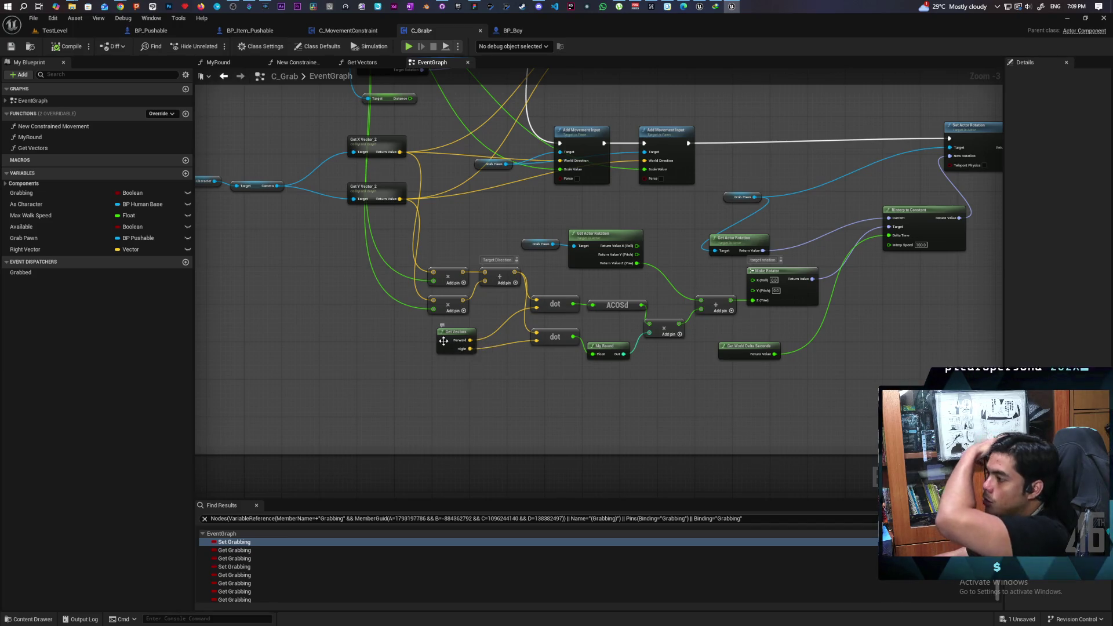
# Inspect the Get Vectors function graph, then return to the EventGraph.
pyautogui.doubleClick(443, 341)
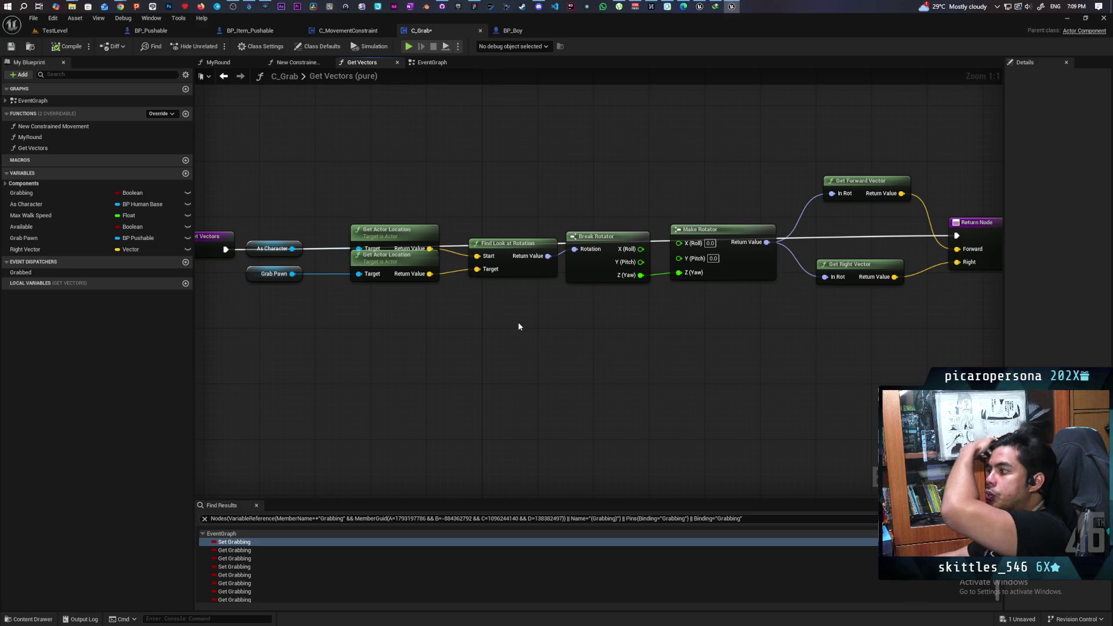
pyautogui.moveTo(545, 269); pyautogui.dragTo(467, 278)
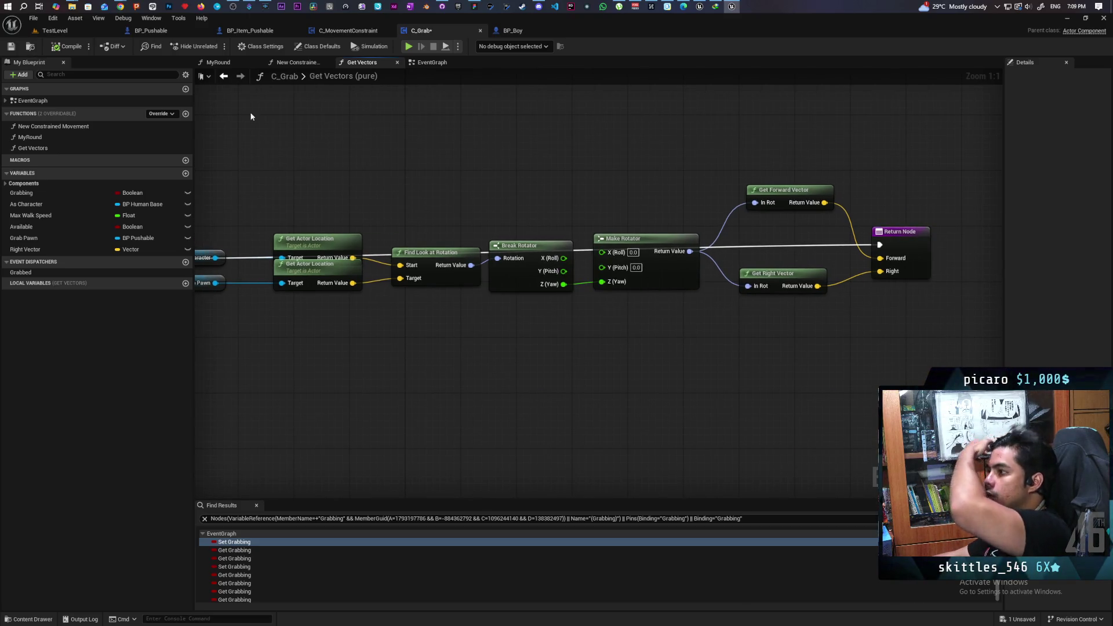
pyautogui.click(223, 76)
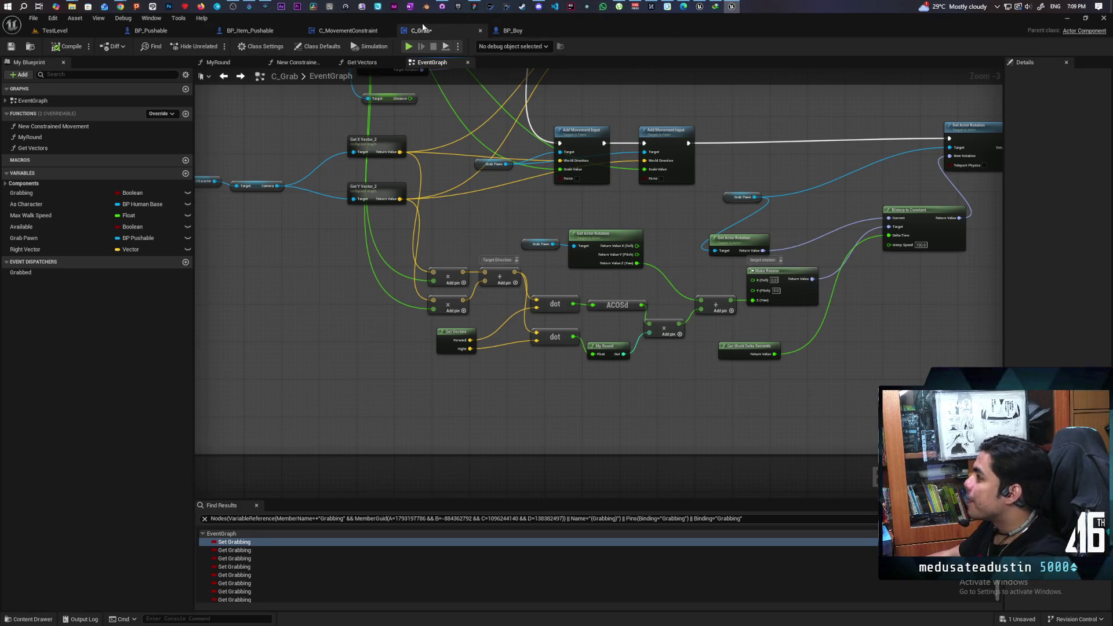
# In Streamer.bot, open the spaget counter command from the Commands list for editing.
pyautogui.moveTo(249, 8)
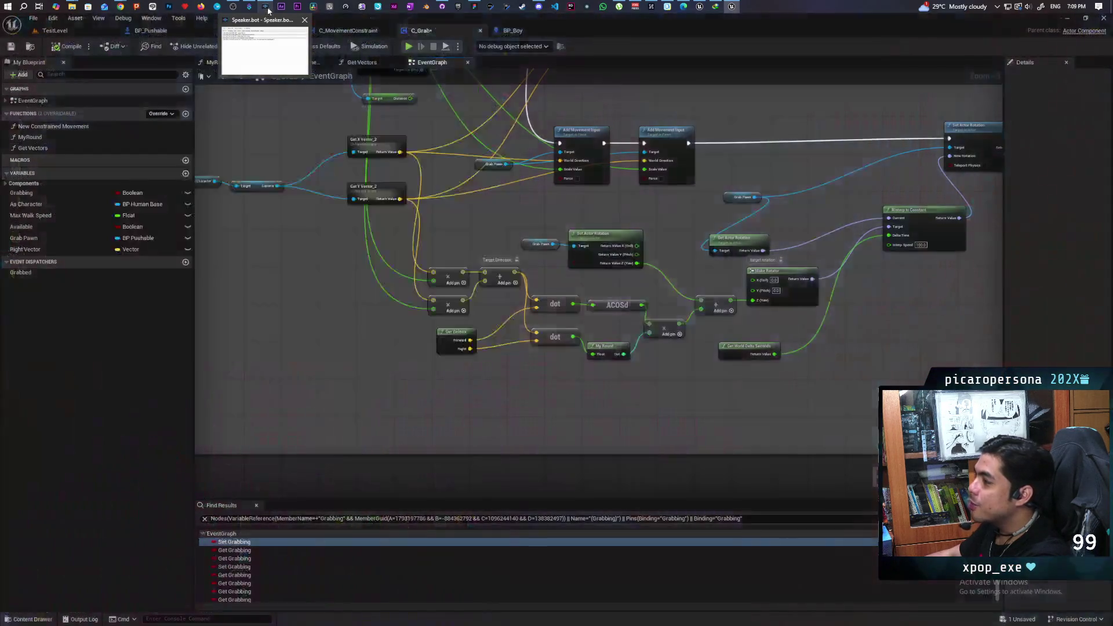
pyautogui.click(250, 7)
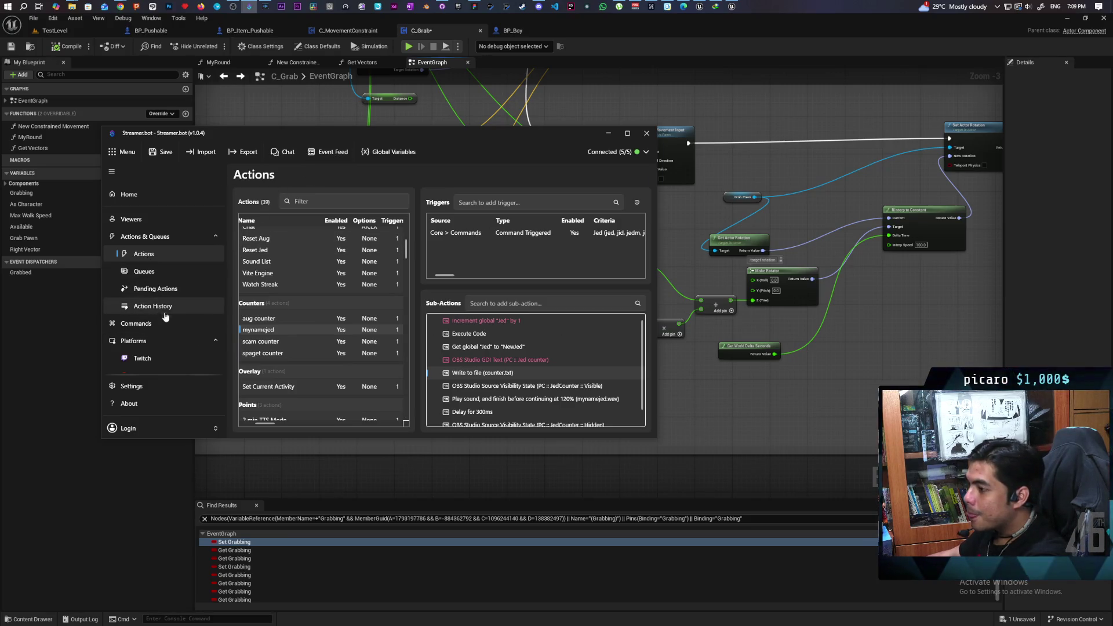
pyautogui.click(139, 323)
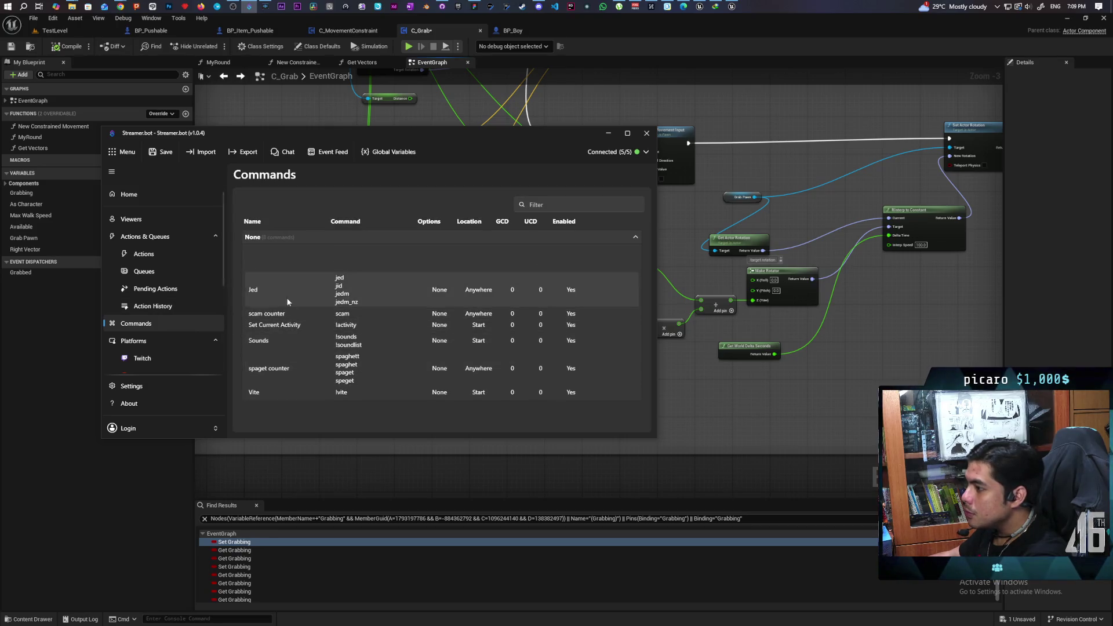
pyautogui.doubleClick(339, 373)
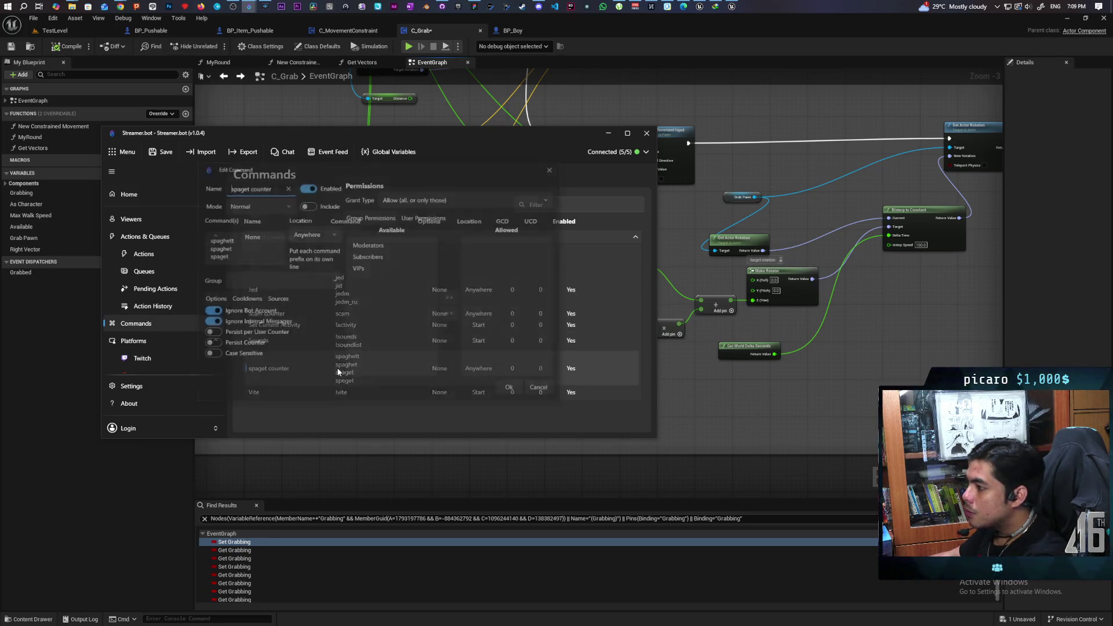
# Add speget, pasta, macaroni and mac as trigger words, save the command and dismiss Streamer.bot.
pyautogui.click(255, 259)
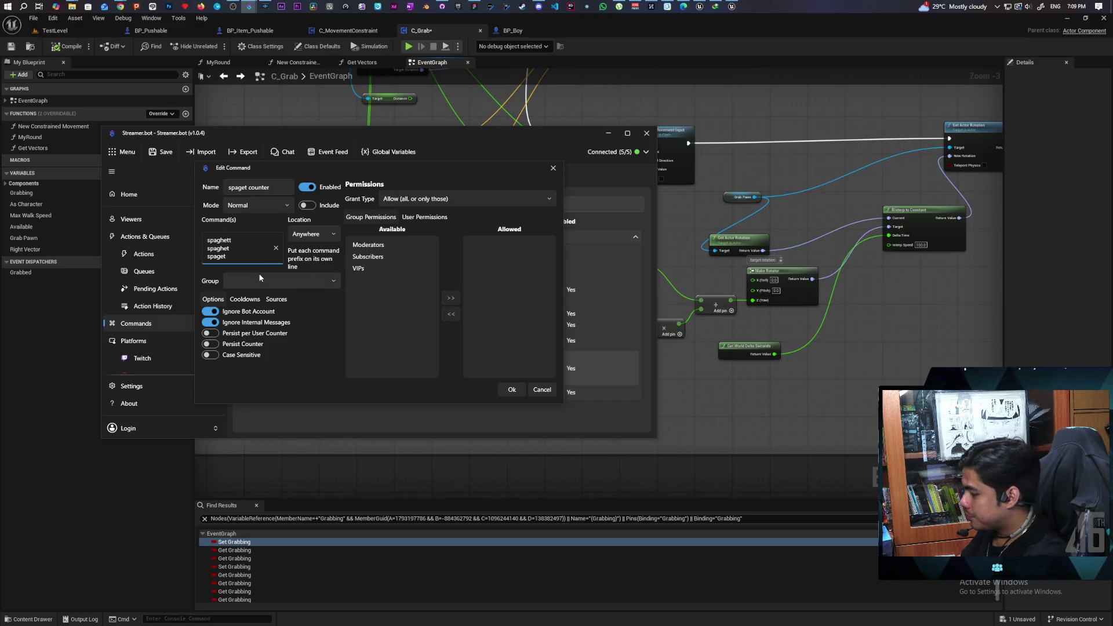
pyautogui.press('Return')
pyautogui.write('speget')
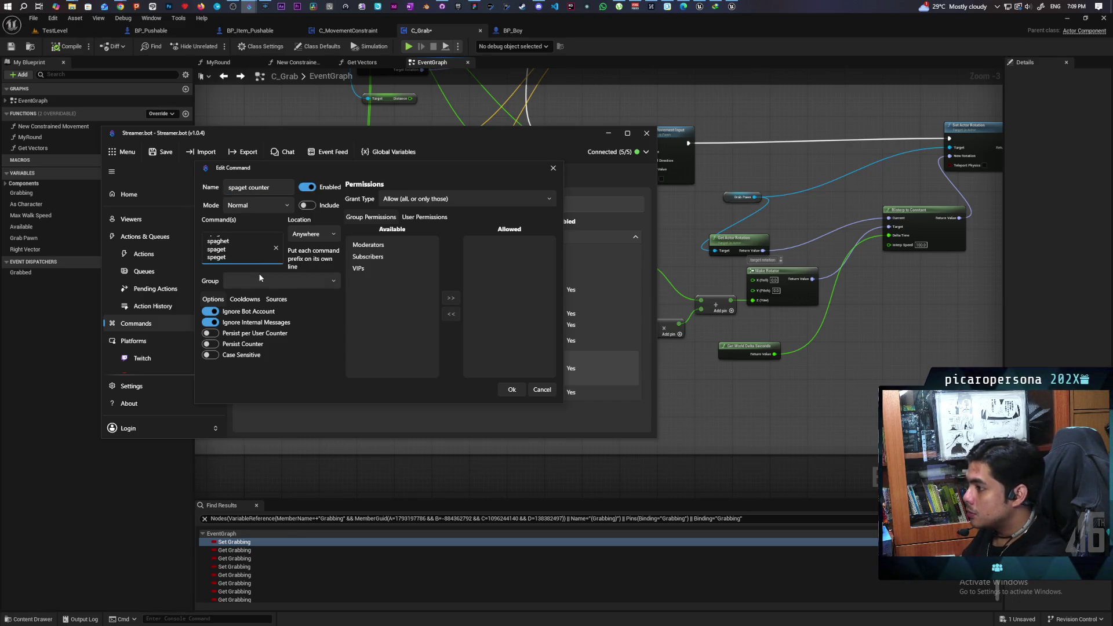
pyautogui.press('Return')
pyautogui.write('pasta')
pyautogui.press('Return')
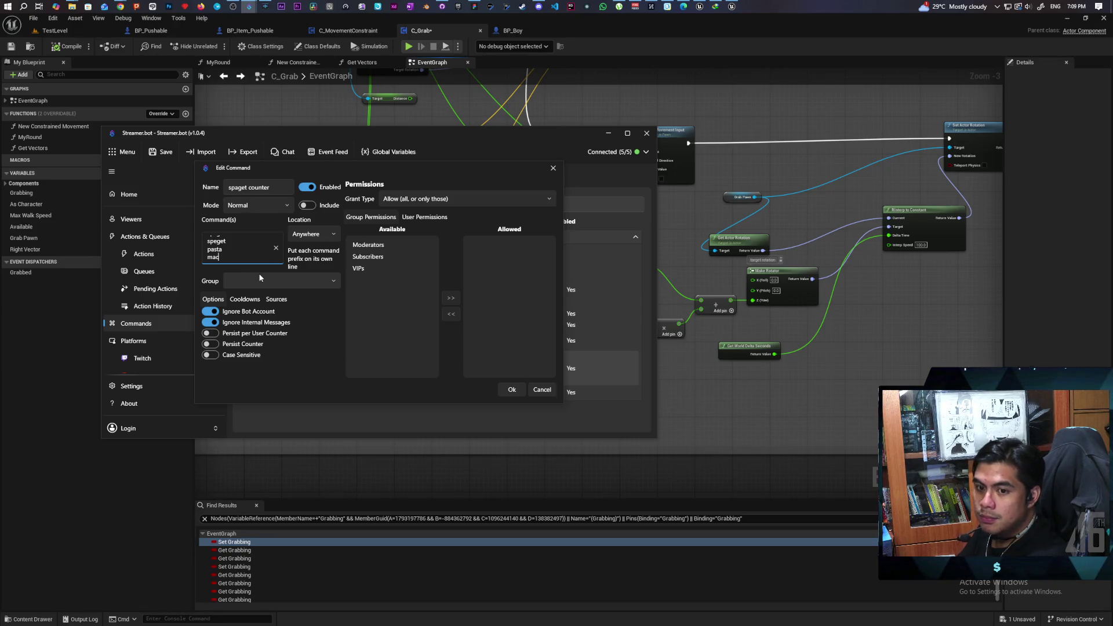
pyautogui.write('aroni')
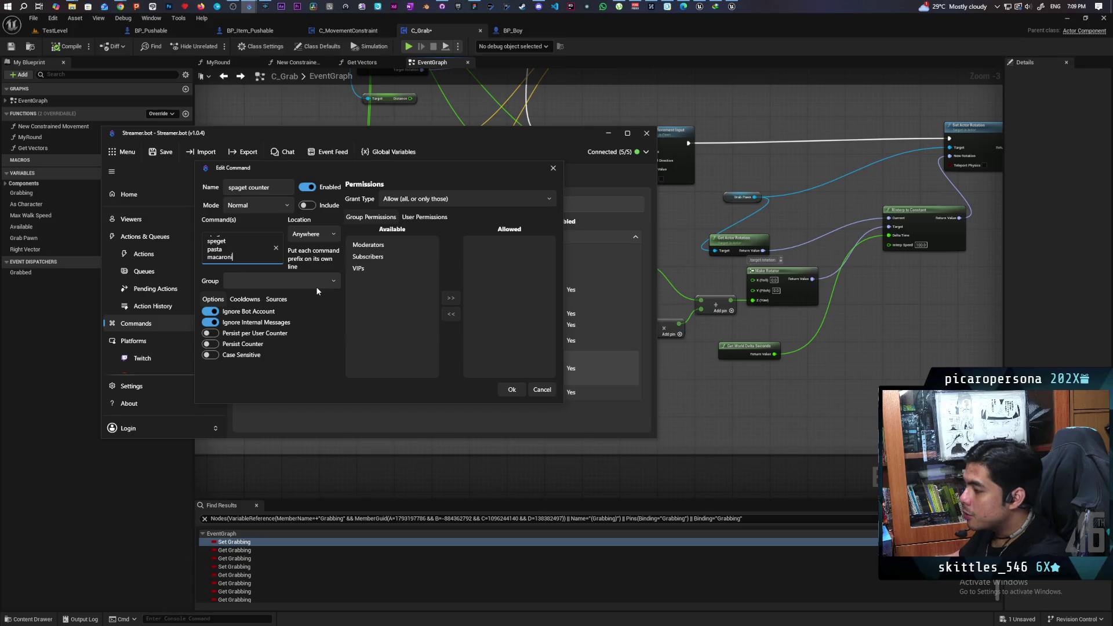
pyautogui.press('Return')
pyautogui.write('mac')
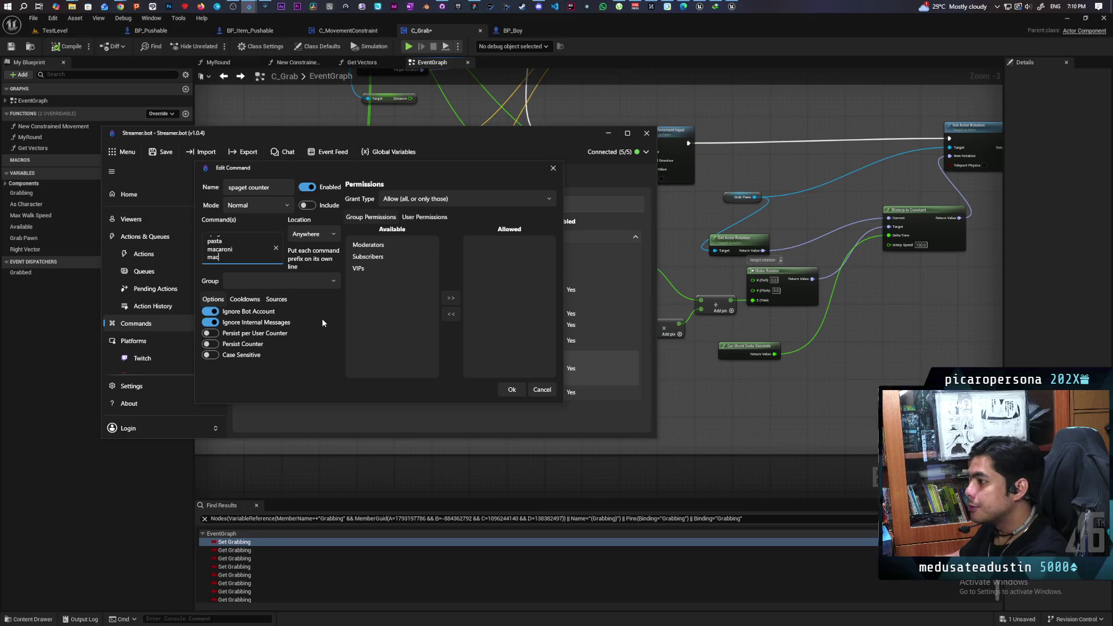
pyautogui.click(512, 389)
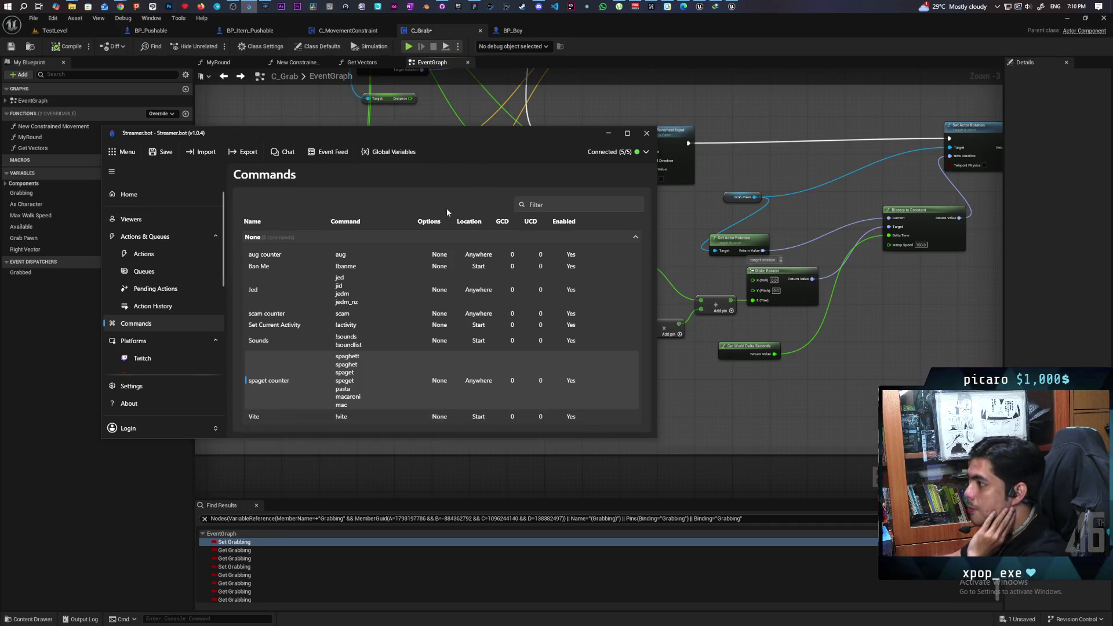
pyautogui.click(609, 134)
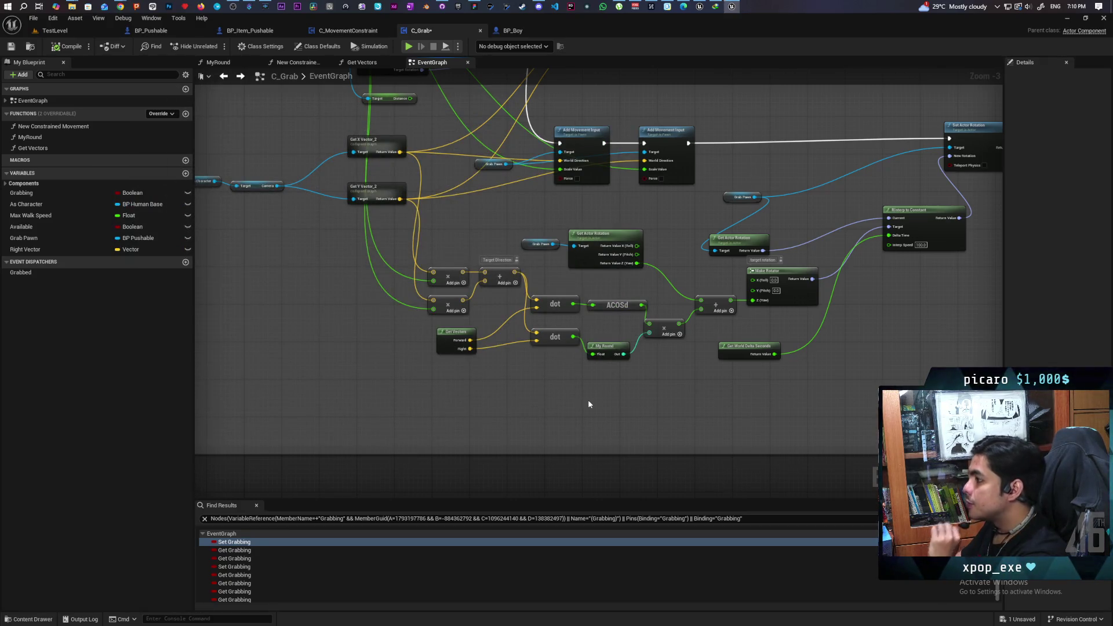
# Pan C_Grab's graph to the camera and input vector math, then inspect the Get Vectors call's outputs.
pyautogui.scroll(3, 588, 398)
pyautogui.scroll(-5, 495, 297)
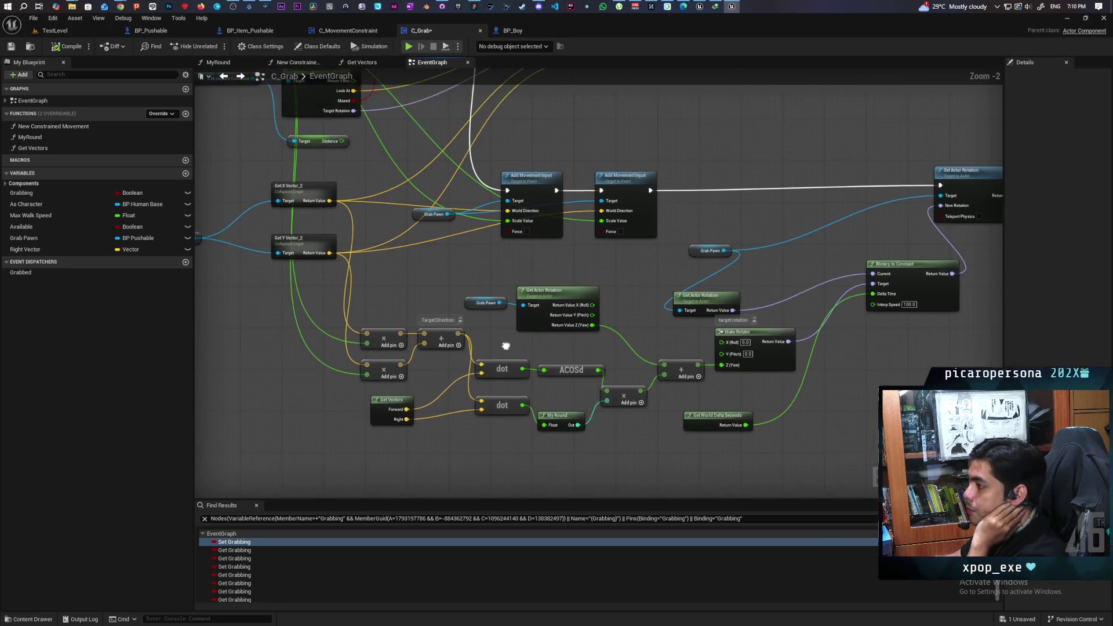
pyautogui.scroll(3, 464, 326)
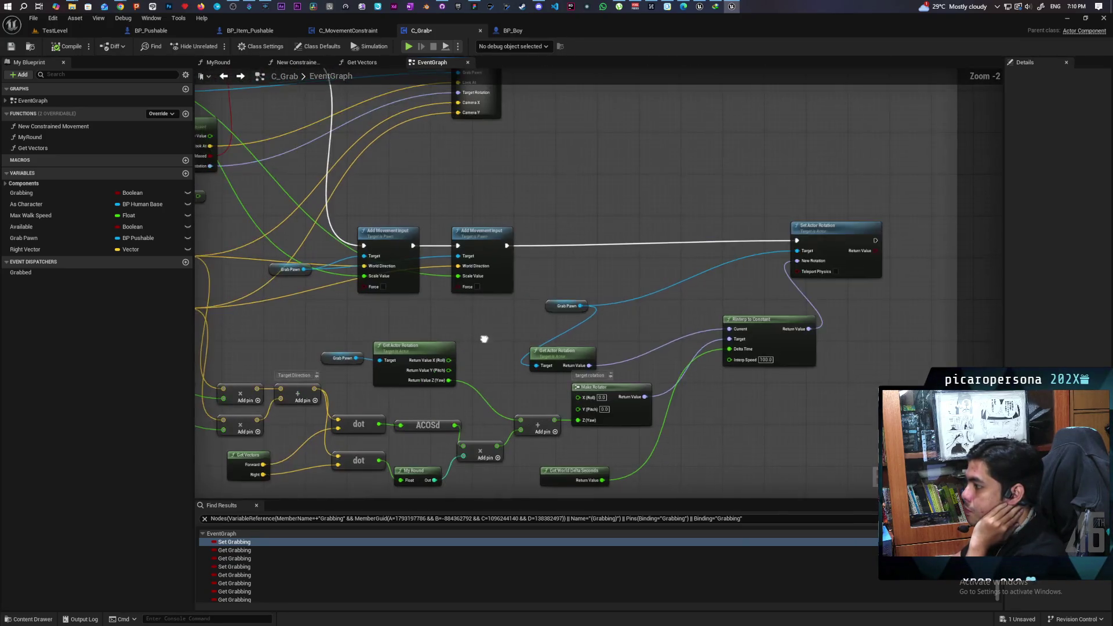
pyautogui.scroll(-1, 522, 394)
pyautogui.scroll(1, 530, 390)
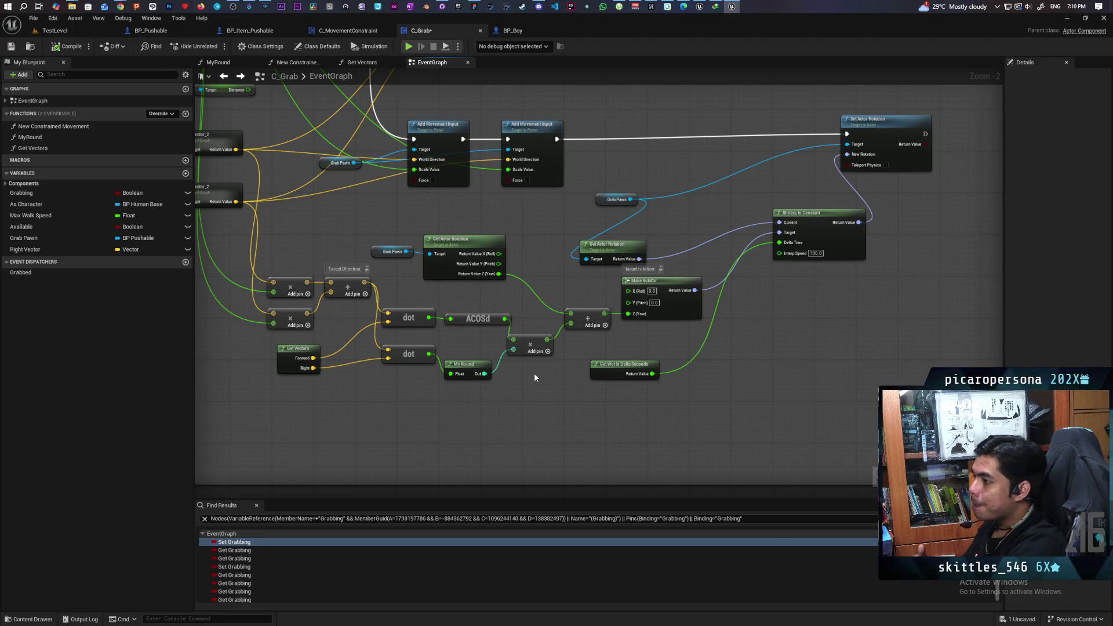
pyautogui.moveTo(538, 347)
pyautogui.mouseDown()
pyautogui.moveTo(566, 452)
pyautogui.moveTo(566, 356)
pyautogui.moveTo(548, 303)
pyautogui.moveTo(515, 318)
pyautogui.moveTo(568, 401)
pyautogui.moveTo(611, 350)
pyautogui.moveTo(607, 305)
pyautogui.moveTo(607, 325)
pyautogui.mouseUp()
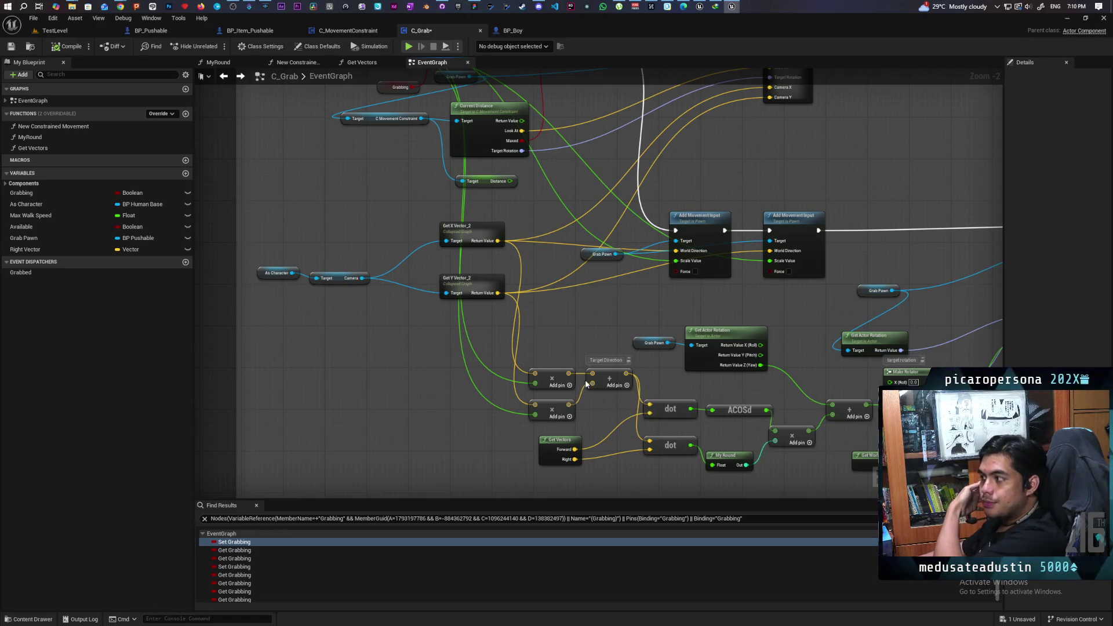
pyautogui.moveTo(568, 339)
pyautogui.mouseDown()
pyautogui.moveTo(567, 417)
pyautogui.moveTo(564, 382)
pyautogui.moveTo(529, 346)
pyautogui.moveTo(548, 284)
pyautogui.mouseUp()
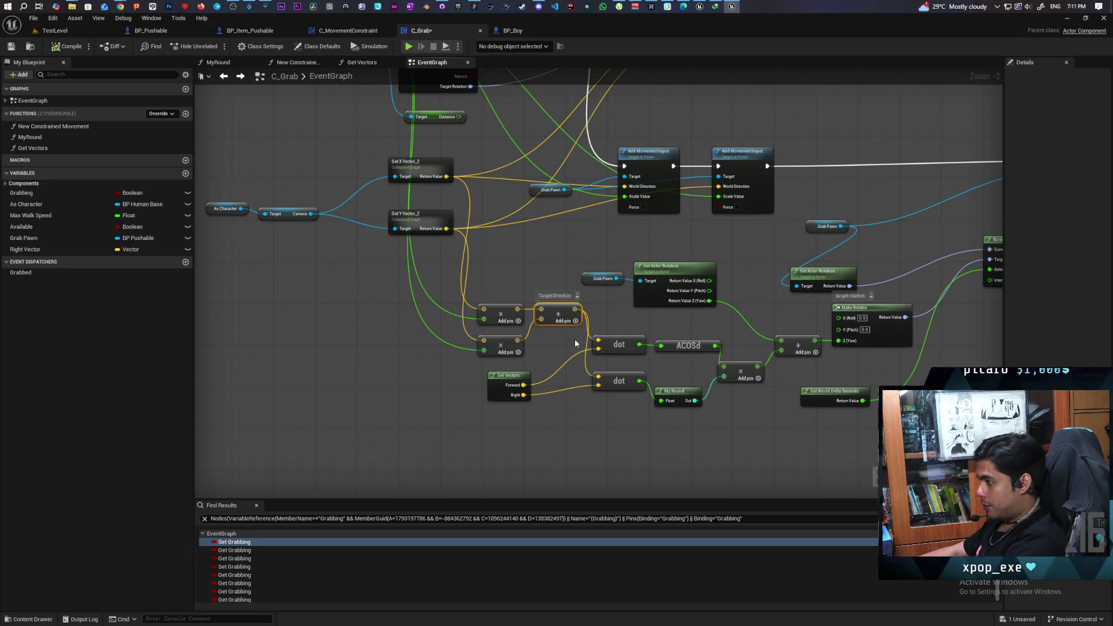
pyautogui.click(509, 393)
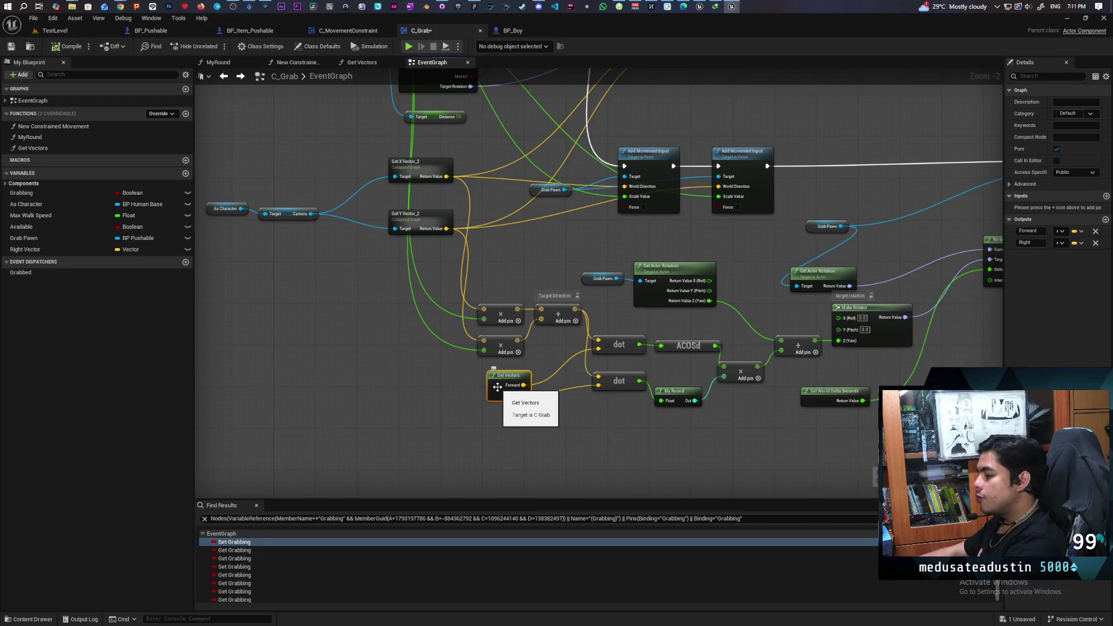
pyautogui.doubleClick(498, 386)
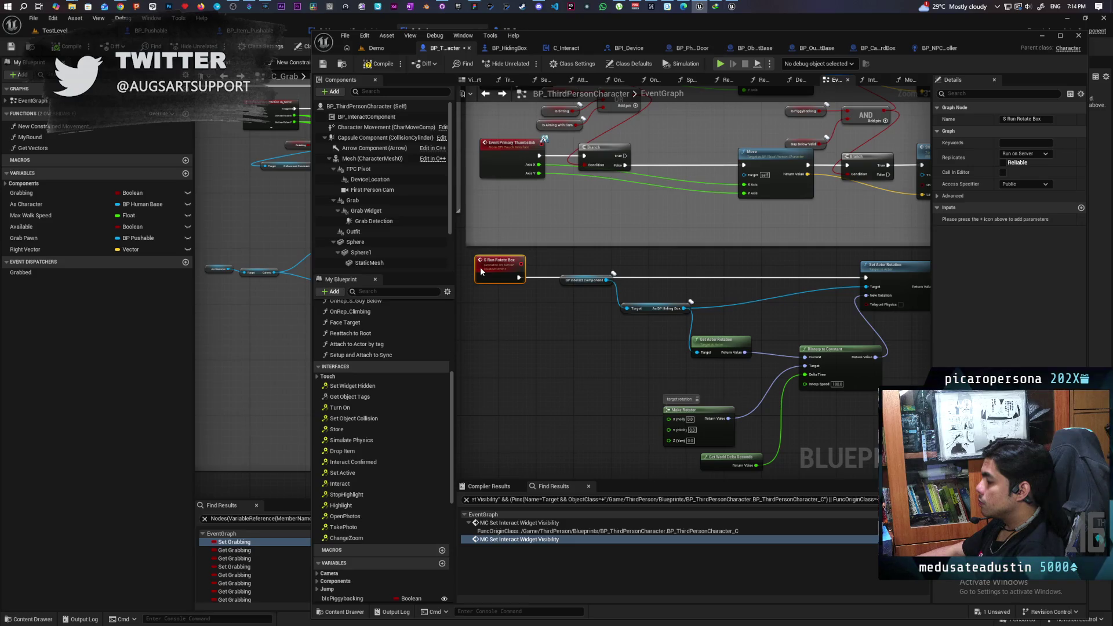
# Wire the Run Rotate Box event's Z (Yaw) into Make Rotator's Z and compile the character blueprint.
pyautogui.click(565, 281)
pyautogui.moveTo(562, 287); pyautogui.dragTo(582, 297)
pyautogui.scroll(-4, 581, 297)
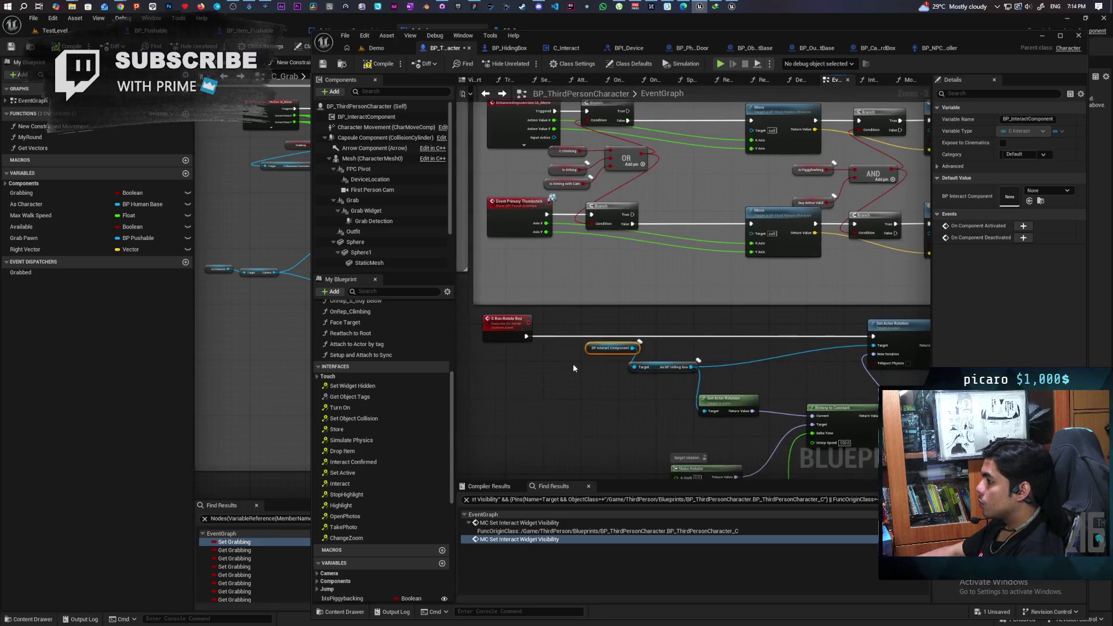
pyautogui.scroll(1, 574, 368)
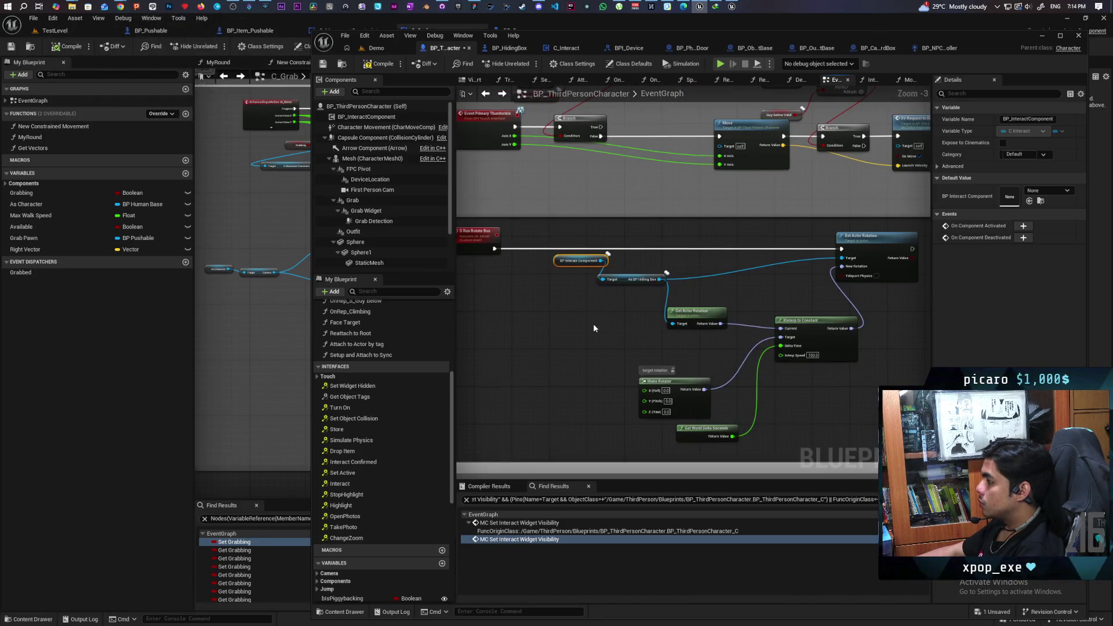
pyautogui.moveTo(594, 327); pyautogui.dragTo(615, 340)
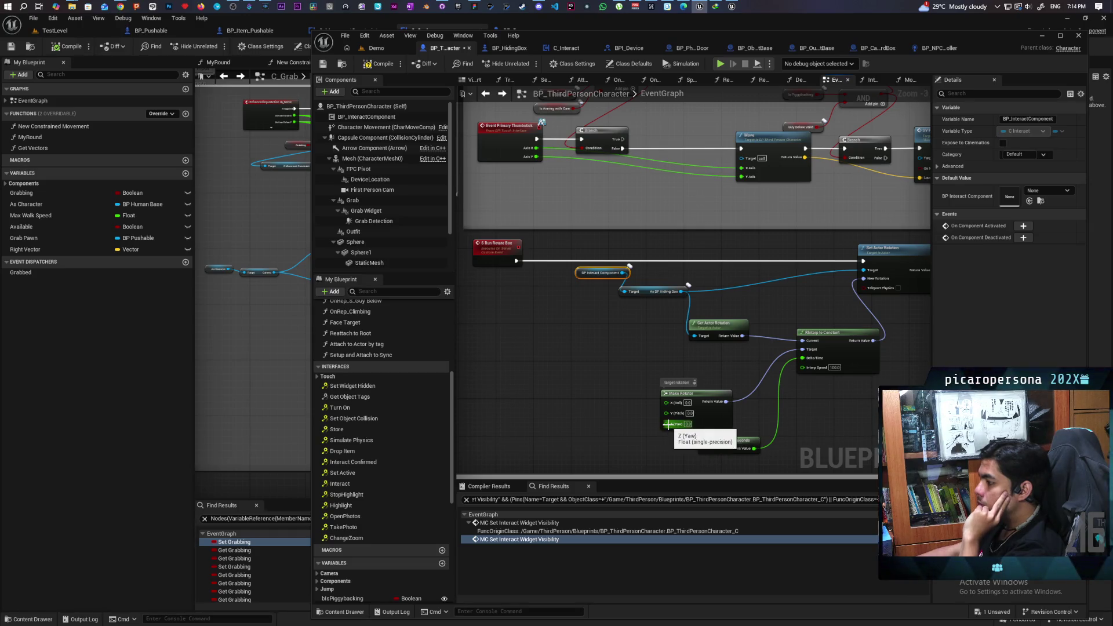
pyautogui.moveTo(667, 423)
pyautogui.mouseDown()
pyautogui.moveTo(551, 384)
pyautogui.moveTo(519, 280)
pyautogui.moveTo(502, 263)
pyautogui.mouseUp()
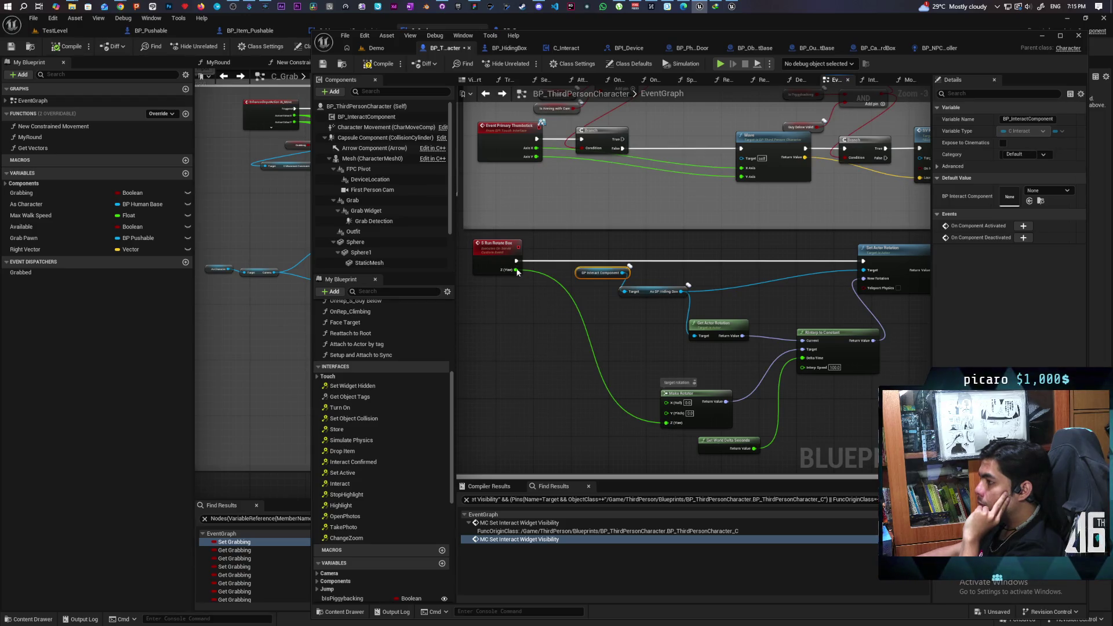
pyautogui.click(392, 64)
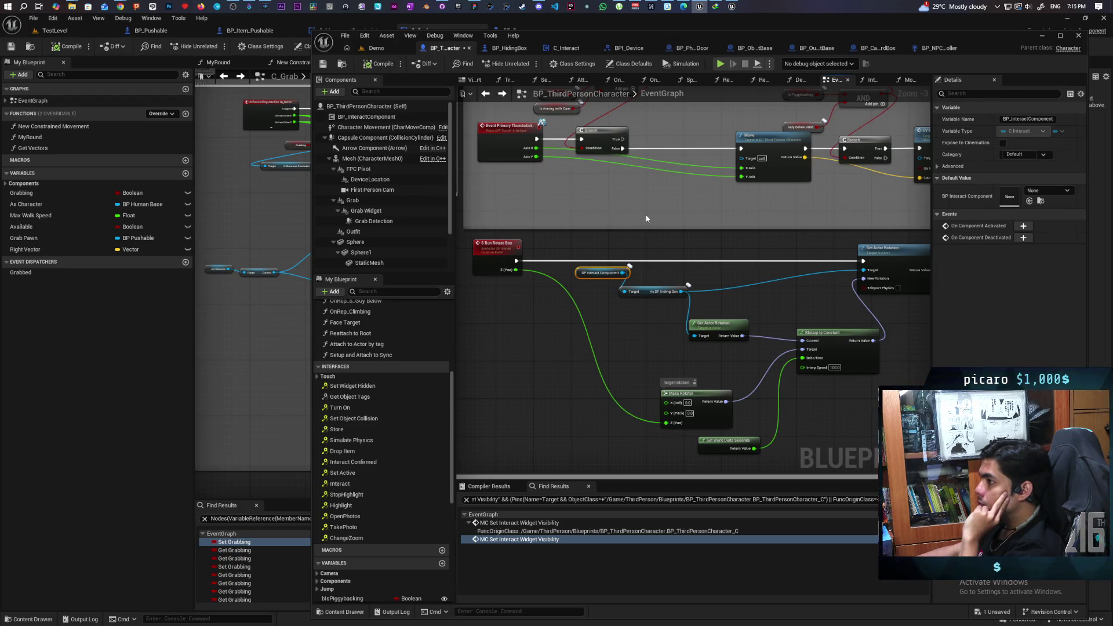
pyautogui.scroll(-3, 645, 214)
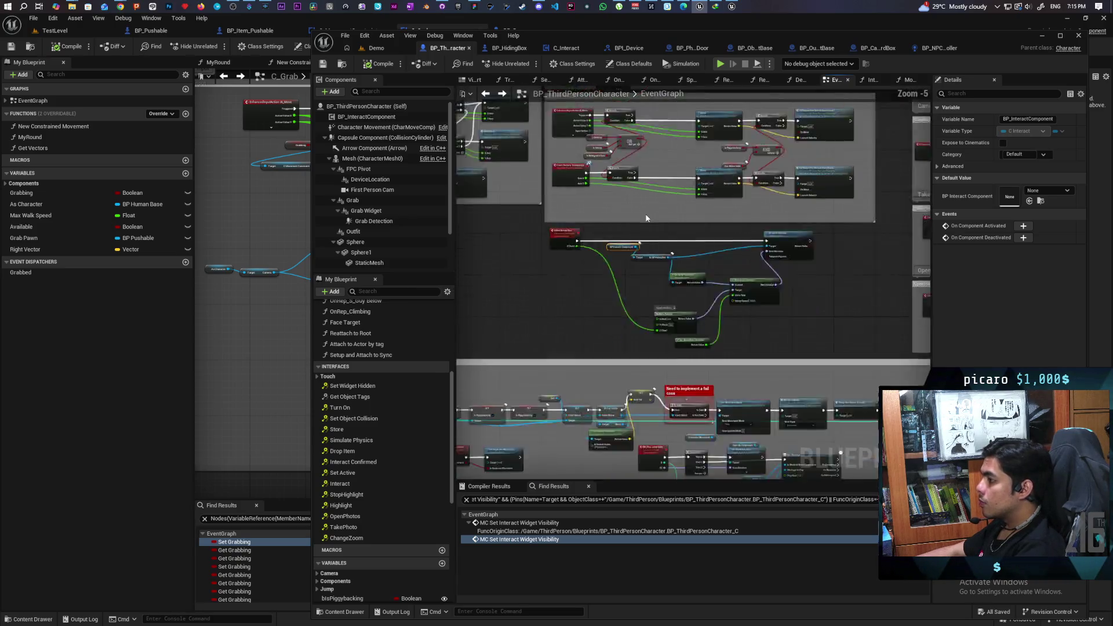
# Pan the character graph to the Move logic and open the Move function graph.
pyautogui.moveTo(644, 250); pyautogui.dragTo(651, 307)
pyautogui.scroll(1, 651, 308)
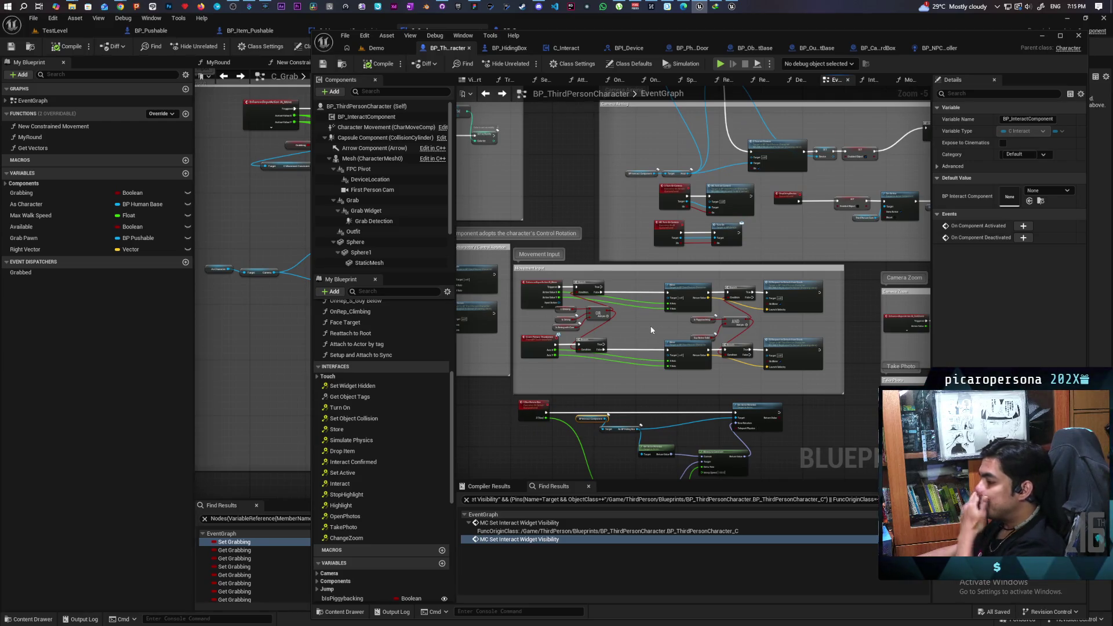
pyautogui.scroll(1, 655, 325)
pyautogui.scroll(-1, 644, 338)
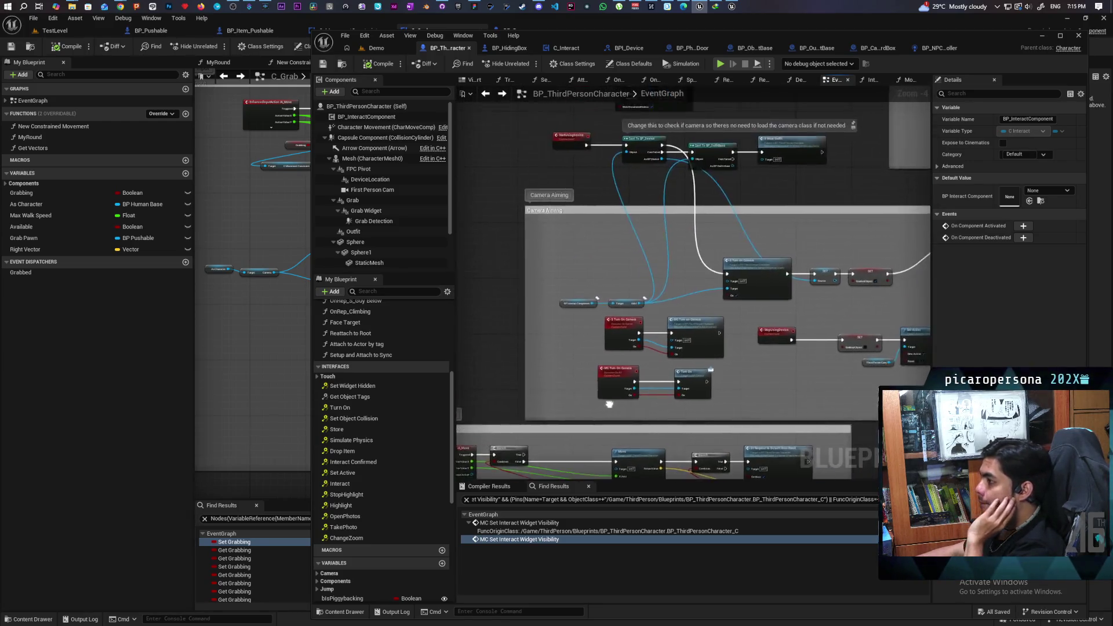
pyautogui.scroll(2, 594, 286)
pyautogui.moveTo(594, 286)
pyautogui.mouseDown()
pyautogui.moveTo(587, 376)
pyautogui.moveTo(756, 309)
pyautogui.moveTo(728, 221)
pyautogui.mouseUp()
pyautogui.scroll(-3, 756, 283)
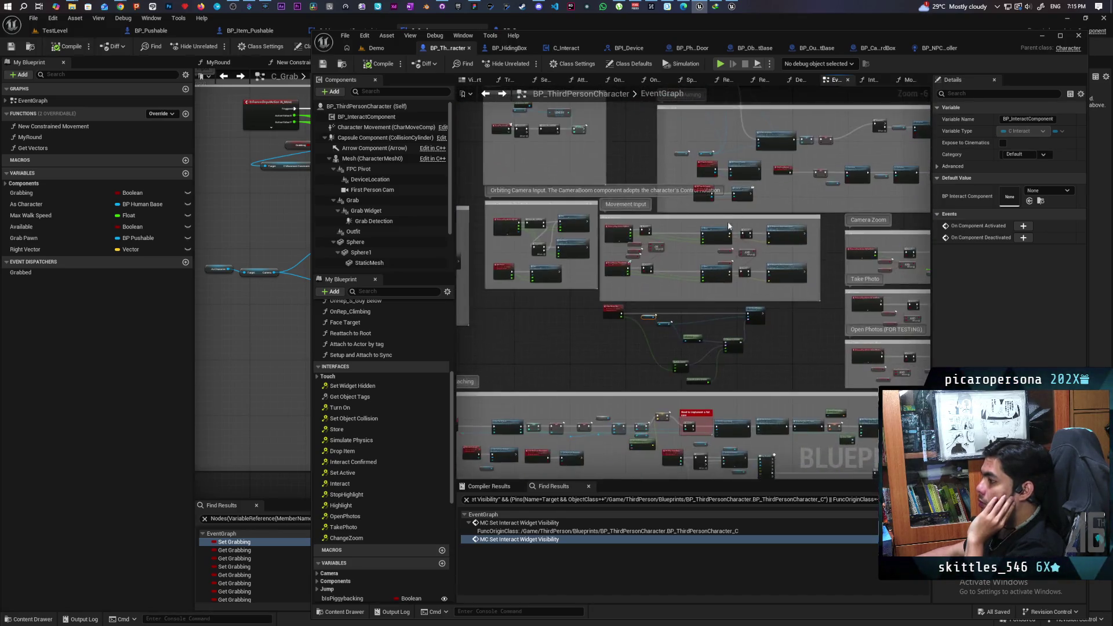
pyautogui.scroll(3, 729, 221)
pyautogui.doubleClick(692, 265)
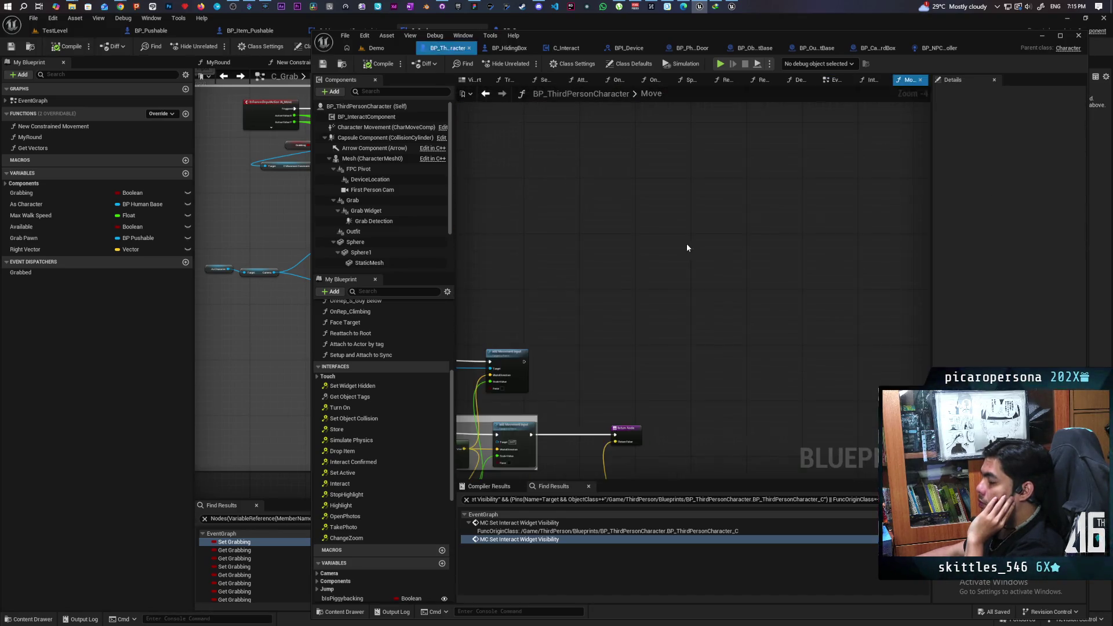
# Add a Run Rotate Box call node to the Move graph, then return to C_Grab's event graph.
pyautogui.rightClick(738, 240)
pyautogui.write('get')
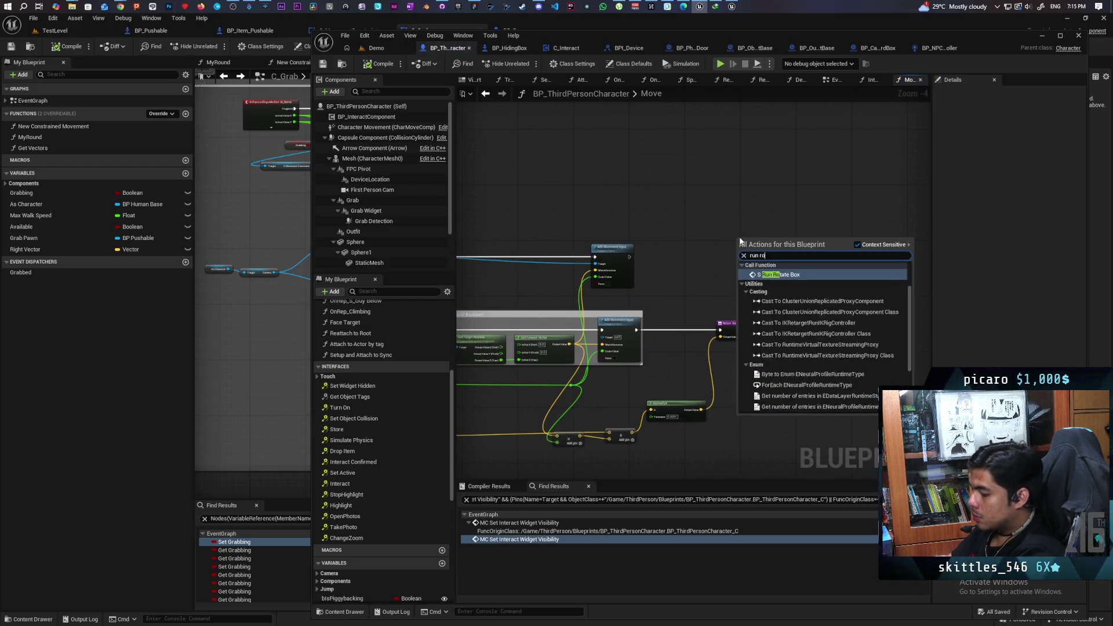
pyautogui.press('Escape')
pyautogui.hotkey('ctrl', 'v')
pyautogui.scroll(3, 814, 272)
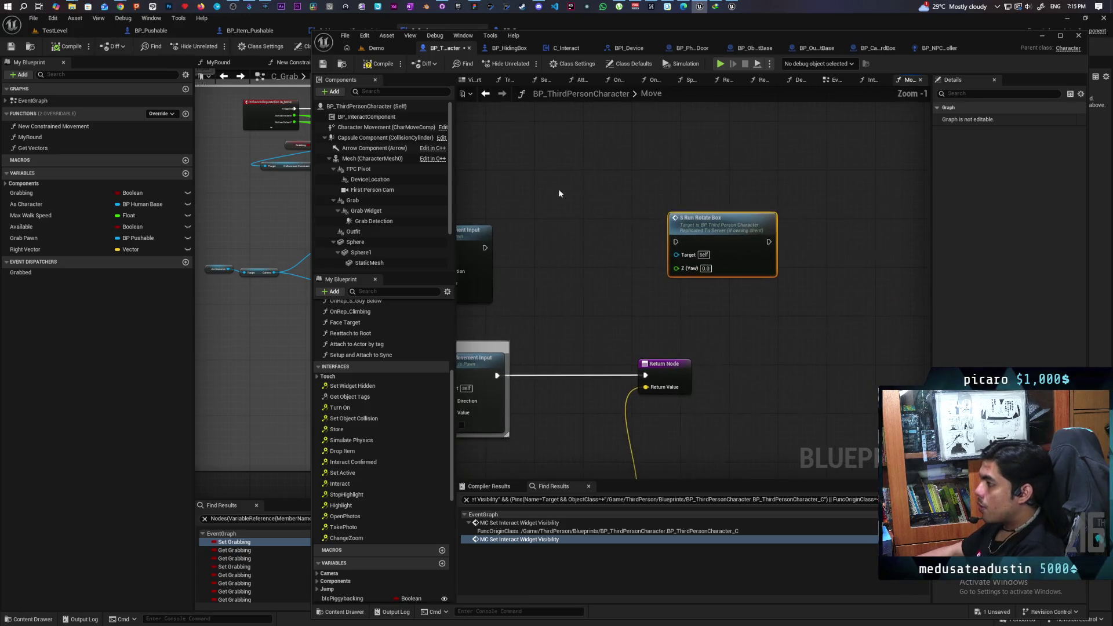
pyautogui.moveTo(716, 214); pyautogui.dragTo(816, 234)
pyautogui.scroll(-3, 816, 235)
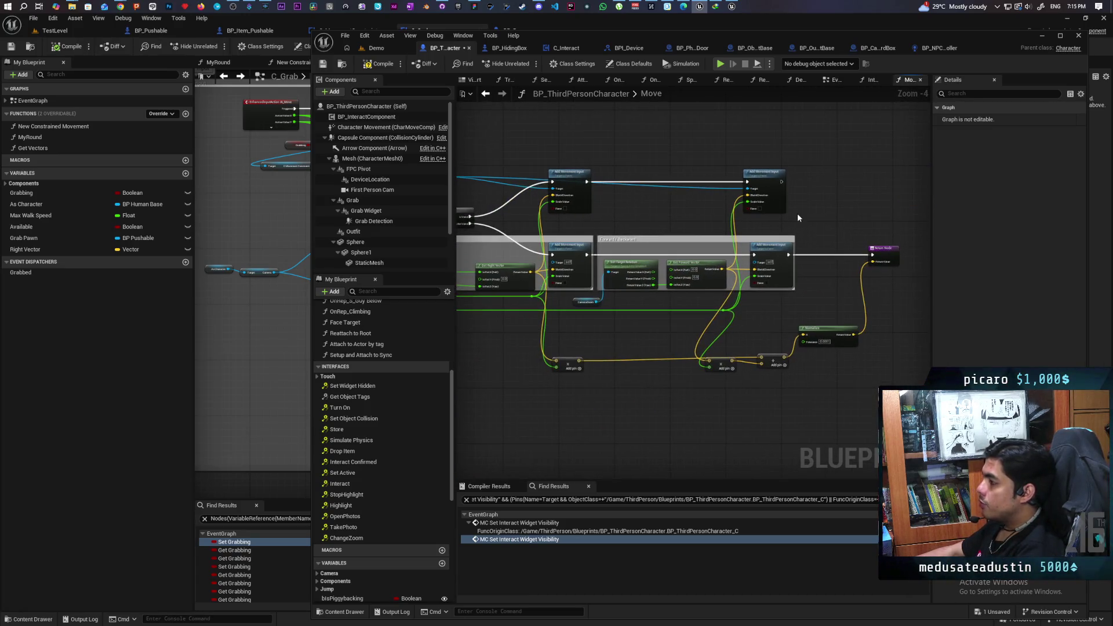
pyautogui.click(279, 237)
pyautogui.click(259, 272)
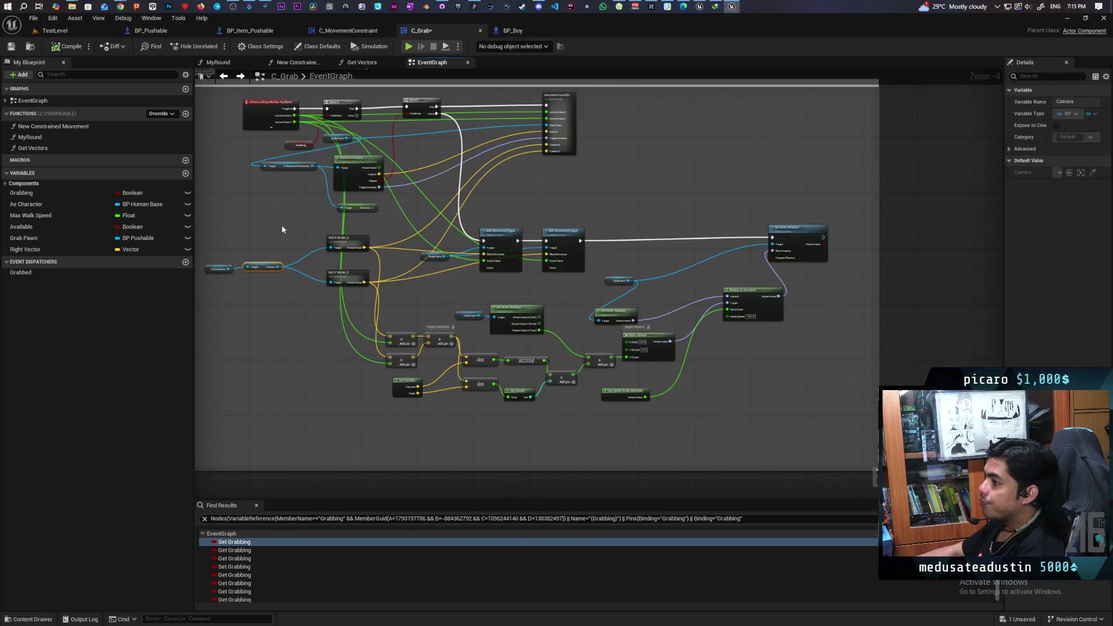
# Select C_Grab's multiply, add, both dot product and Get Actor Rotation nodes for copying.
pyautogui.scroll(2, 283, 226)
pyautogui.scroll(-2, 284, 235)
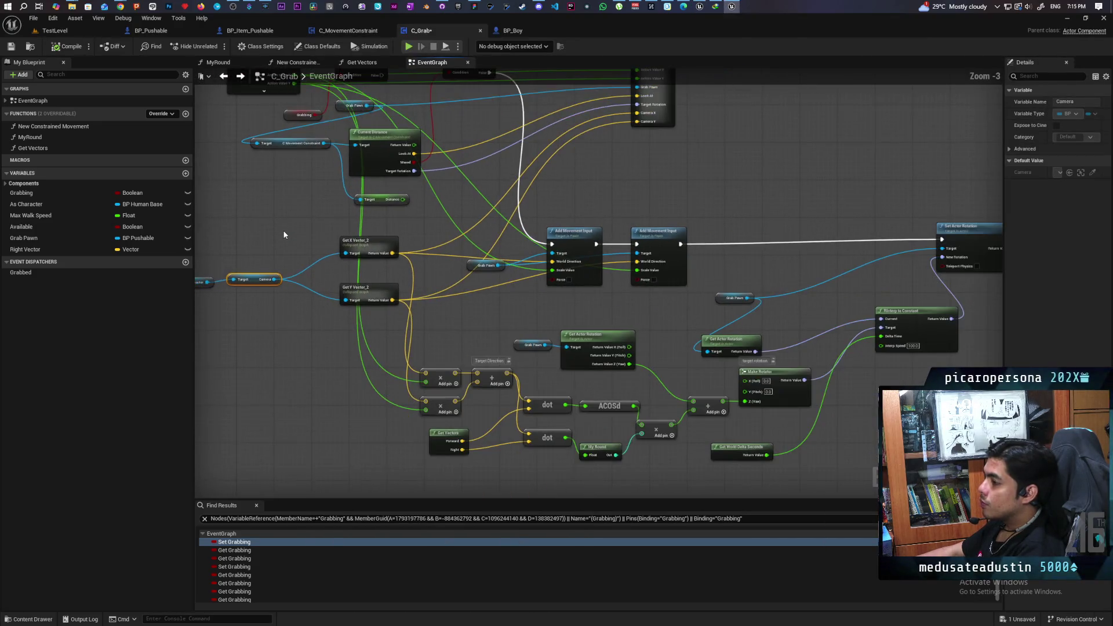
pyautogui.scroll(1, 285, 255)
pyautogui.moveTo(286, 261)
pyautogui.mouseDown()
pyautogui.moveTo(336, 241)
pyautogui.moveTo(326, 211)
pyautogui.moveTo(371, 229)
pyautogui.mouseUp()
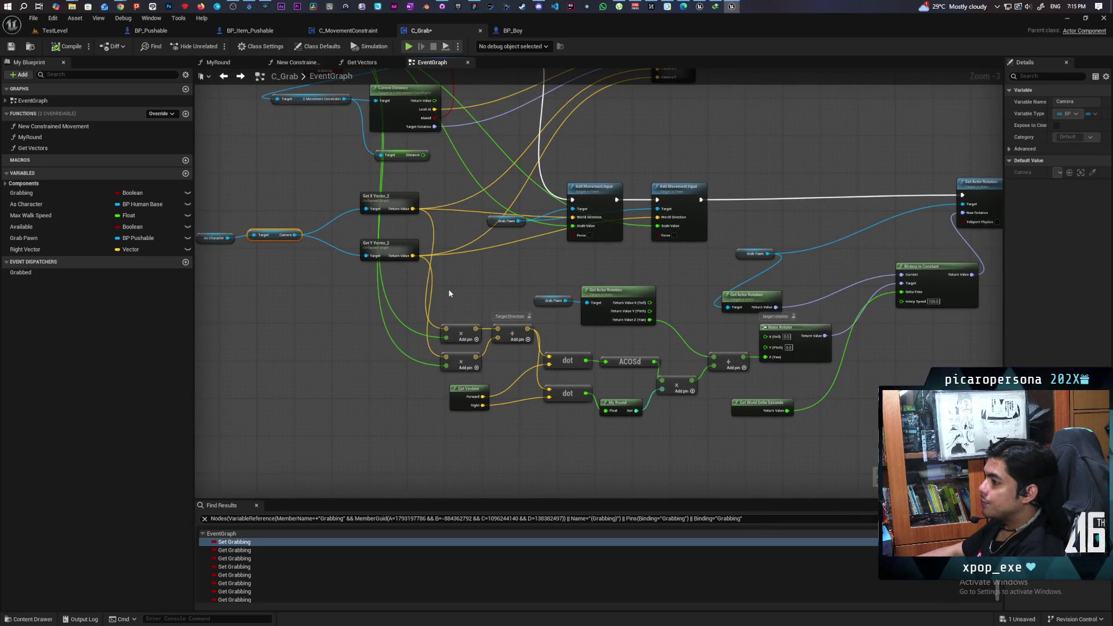
pyautogui.moveTo(463, 315); pyautogui.dragTo(516, 371)
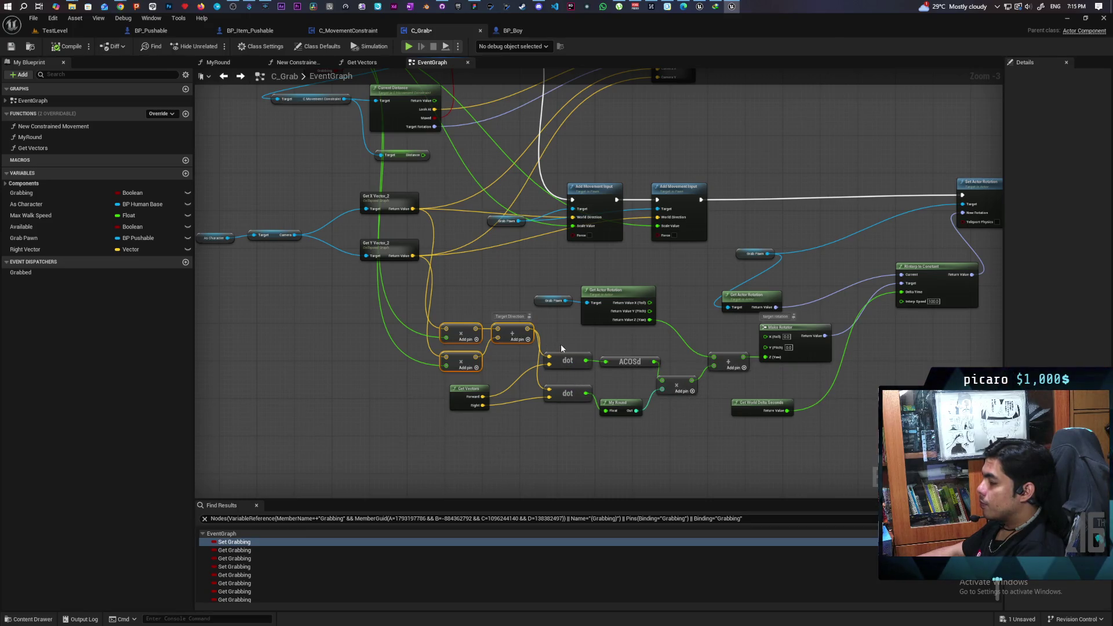
pyautogui.moveTo(560, 342)
pyautogui.mouseDown()
pyautogui.moveTo(589, 393)
pyautogui.moveTo(631, 420)
pyautogui.moveTo(718, 421)
pyautogui.mouseUp()
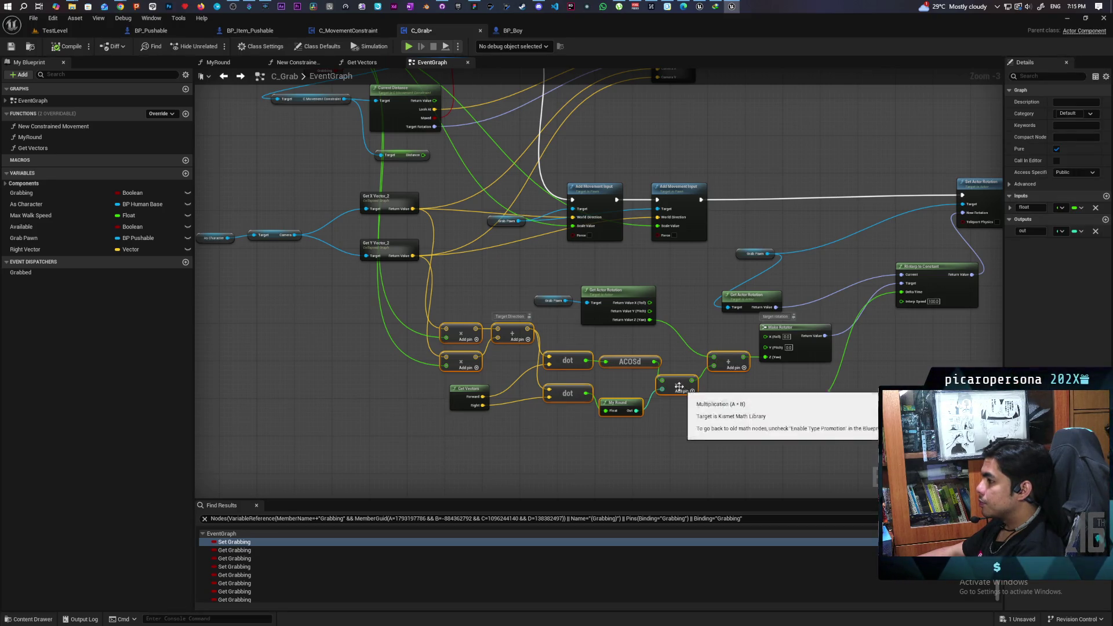
pyautogui.keyDown('ctrl'); pyautogui.click(643, 324); pyautogui.keyUp('ctrl')
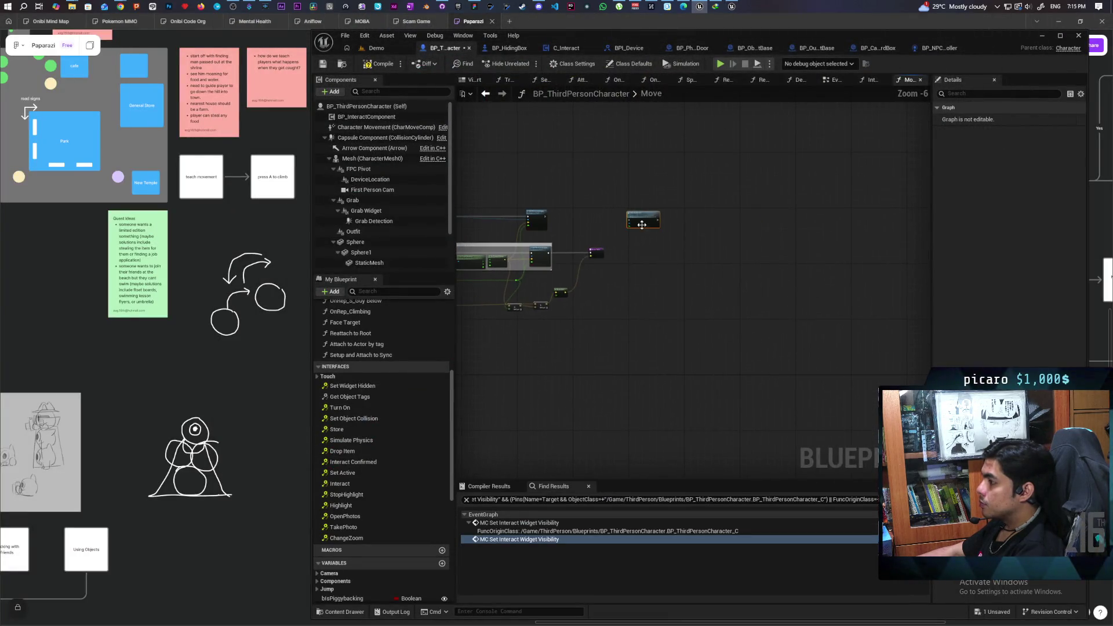
# Paste the rotation math nodes into the Move graph, cancelling the Fix Self Context prompt.
pyautogui.hotkey('ctrl', 'v')
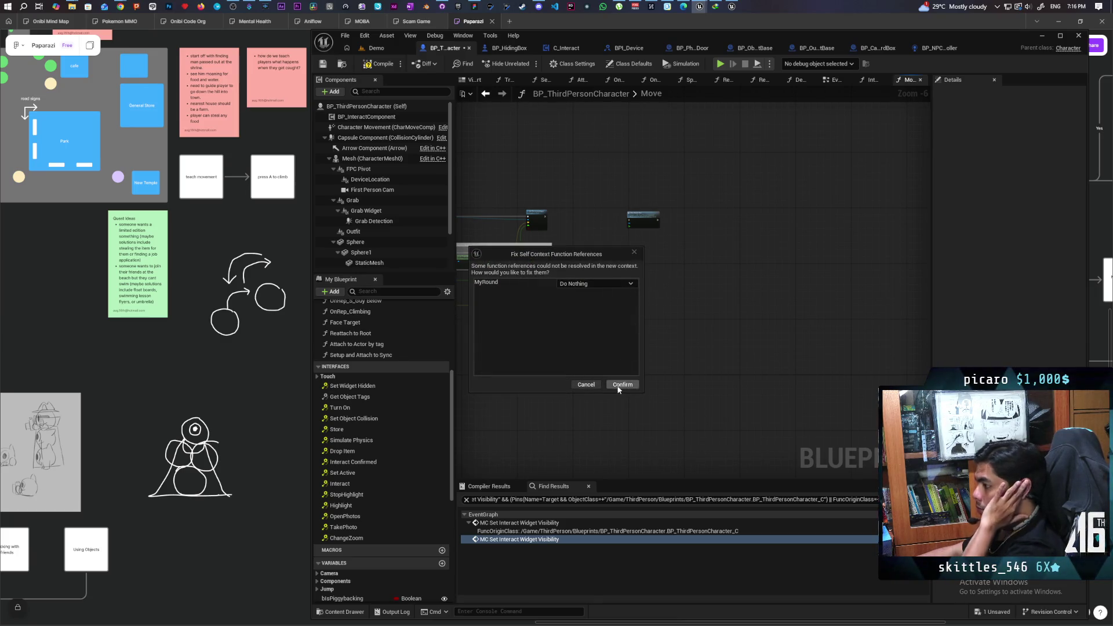
pyautogui.click(585, 385)
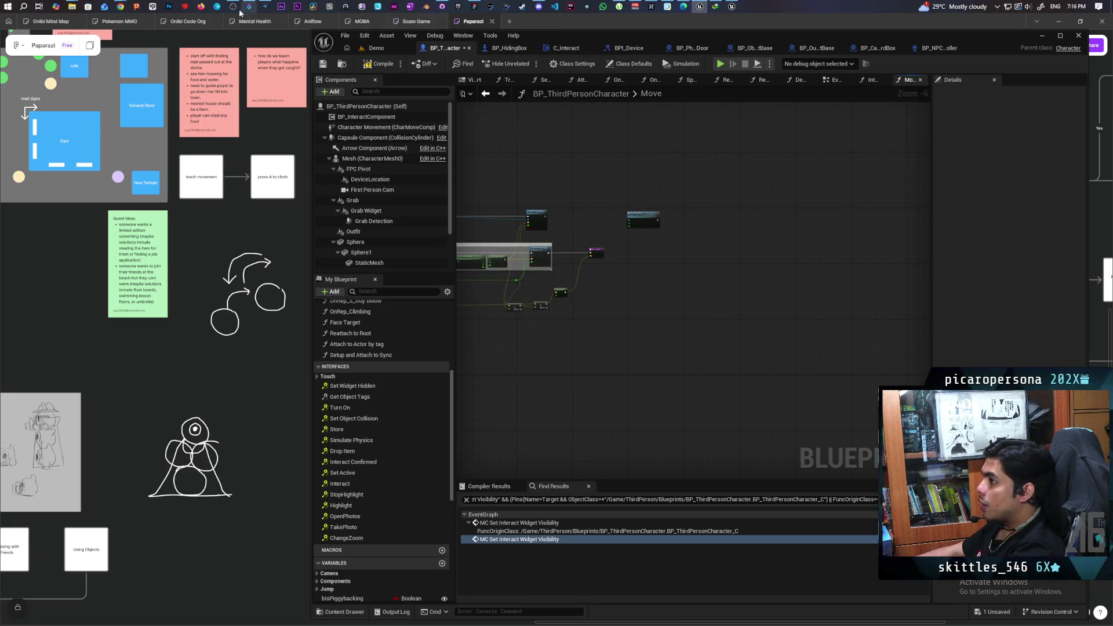
pyautogui.click(1043, 36)
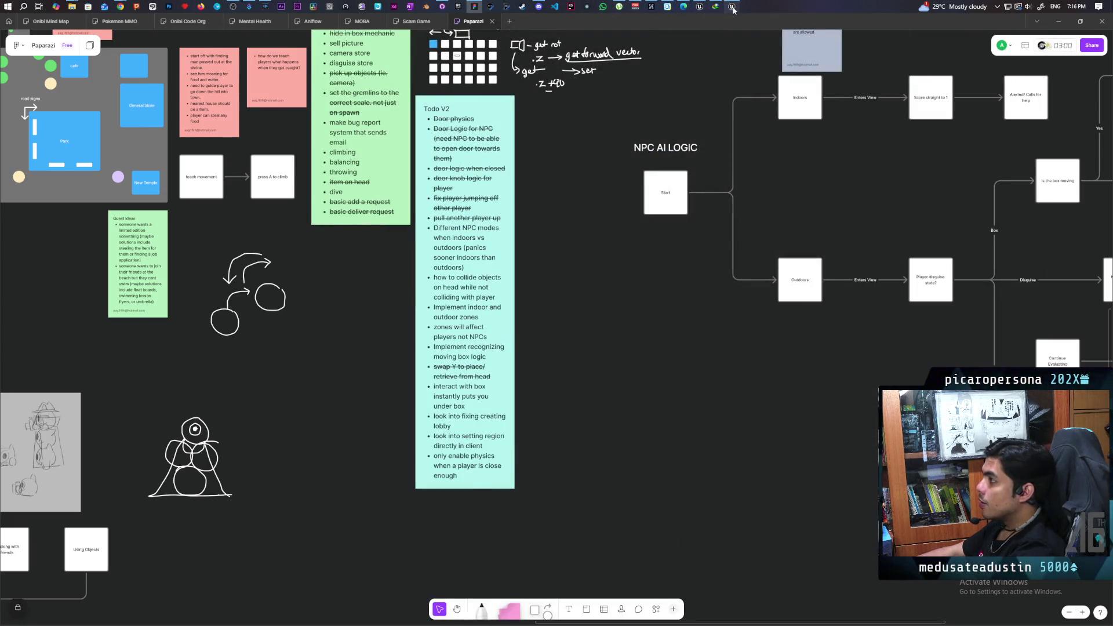
pyautogui.click(732, 7)
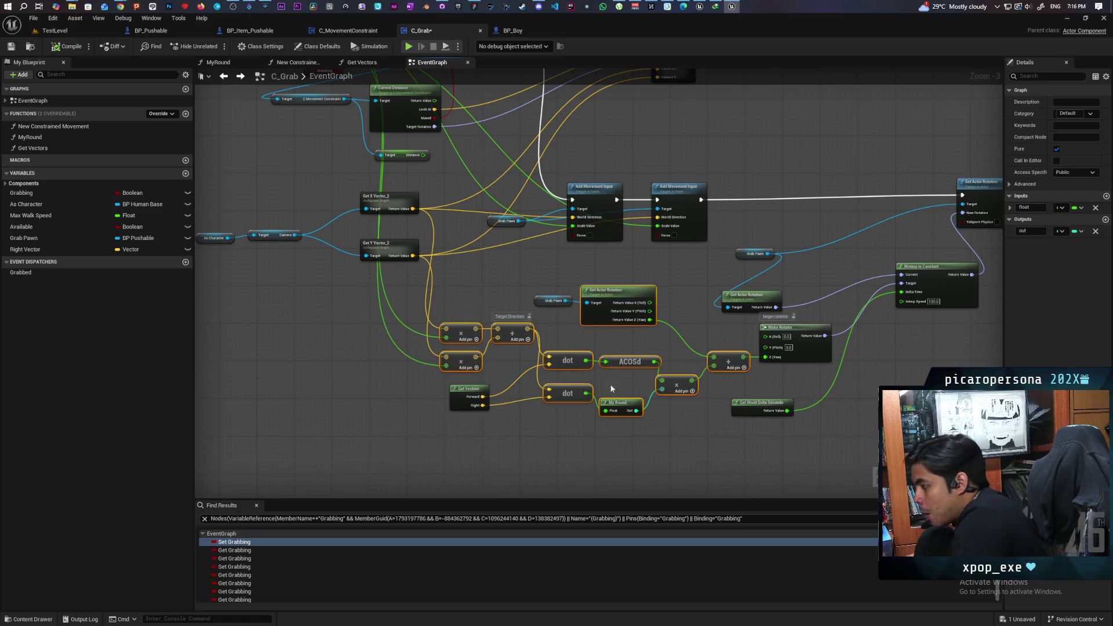
# Open C_Grab's MyRound function to inspect its Ceil, Floor, compare and Branch rounding nodes.
pyautogui.click(650, 441)
pyautogui.scroll(3, 650, 444)
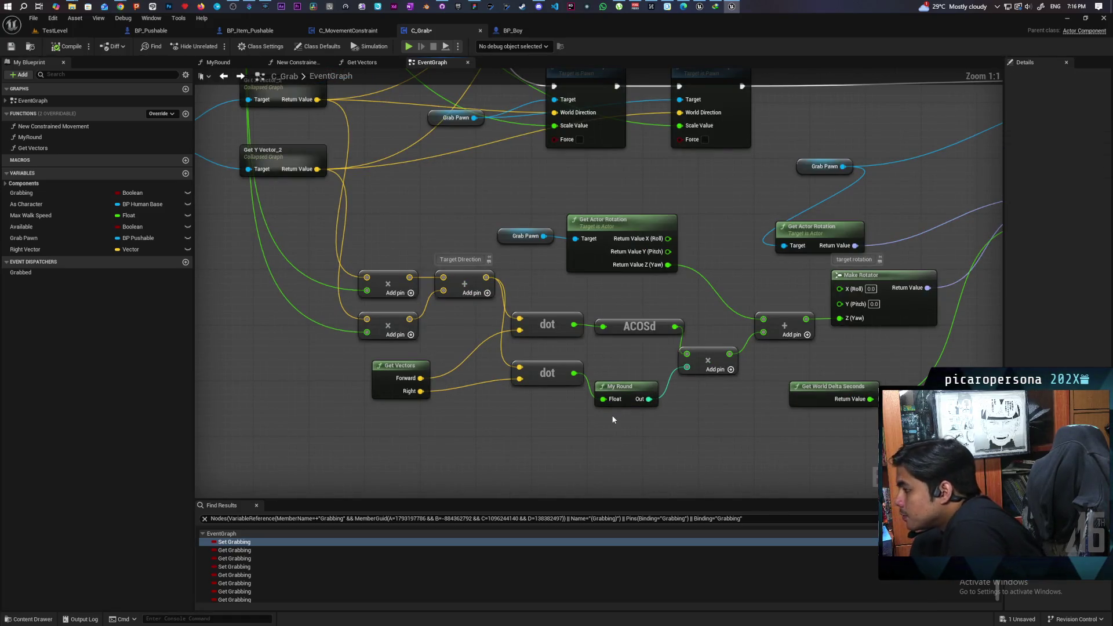
pyautogui.doubleClick(633, 391)
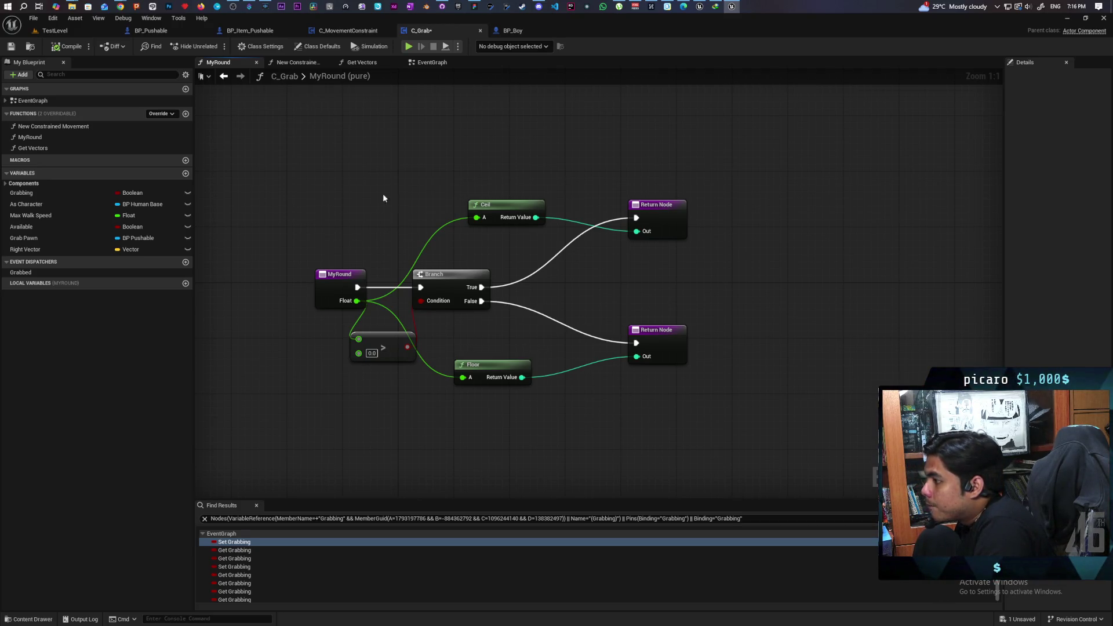
pyautogui.moveTo(389, 189)
pyautogui.mouseDown()
pyautogui.moveTo(550, 423)
pyautogui.moveTo(603, 428)
pyautogui.mouseUp()
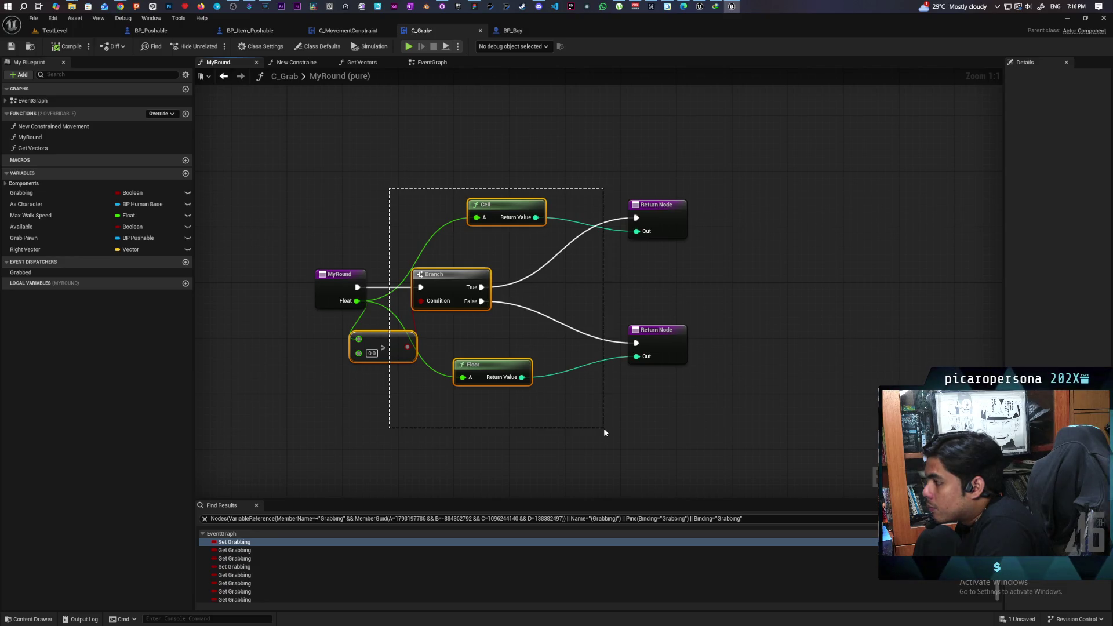
pyautogui.moveTo(604, 428); pyautogui.dragTo(604, 426)
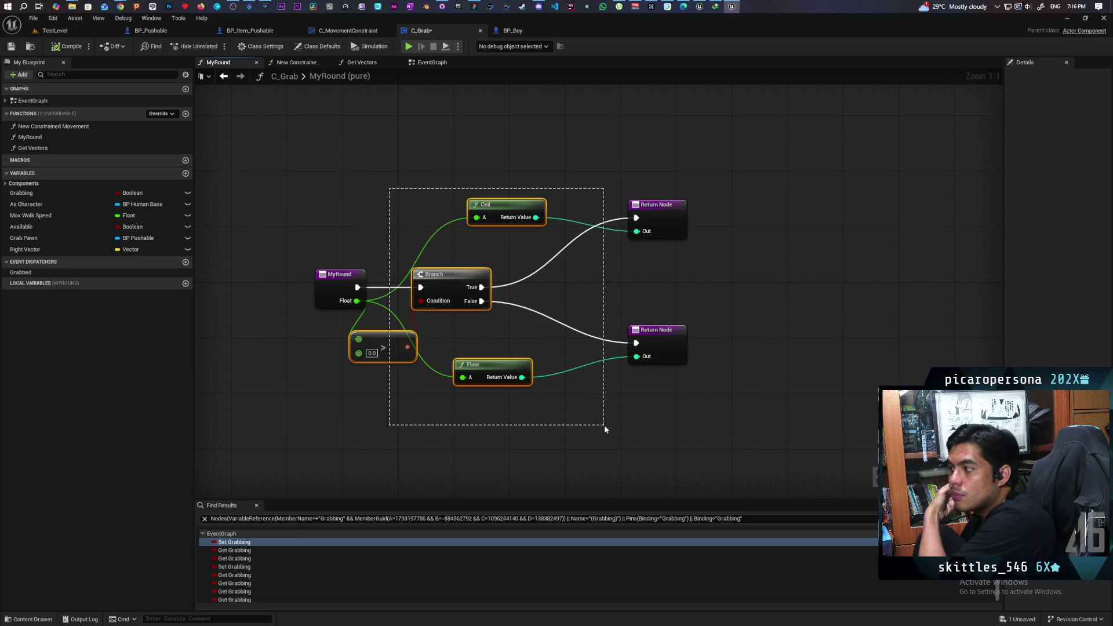
pyautogui.moveTo(605, 426); pyautogui.dragTo(604, 425)
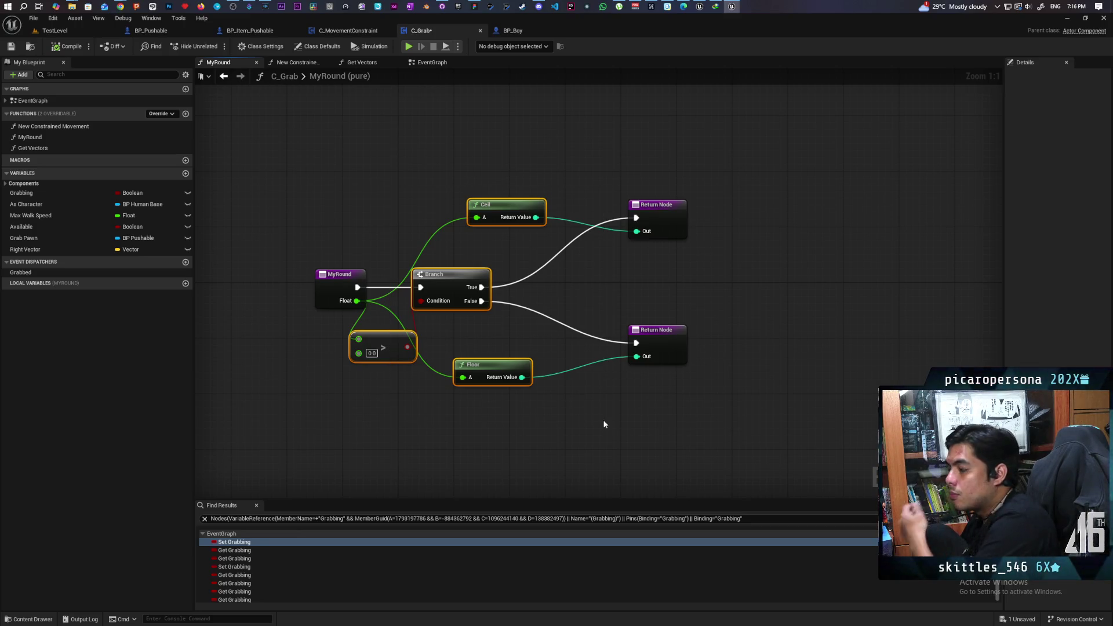
pyautogui.click(603, 423)
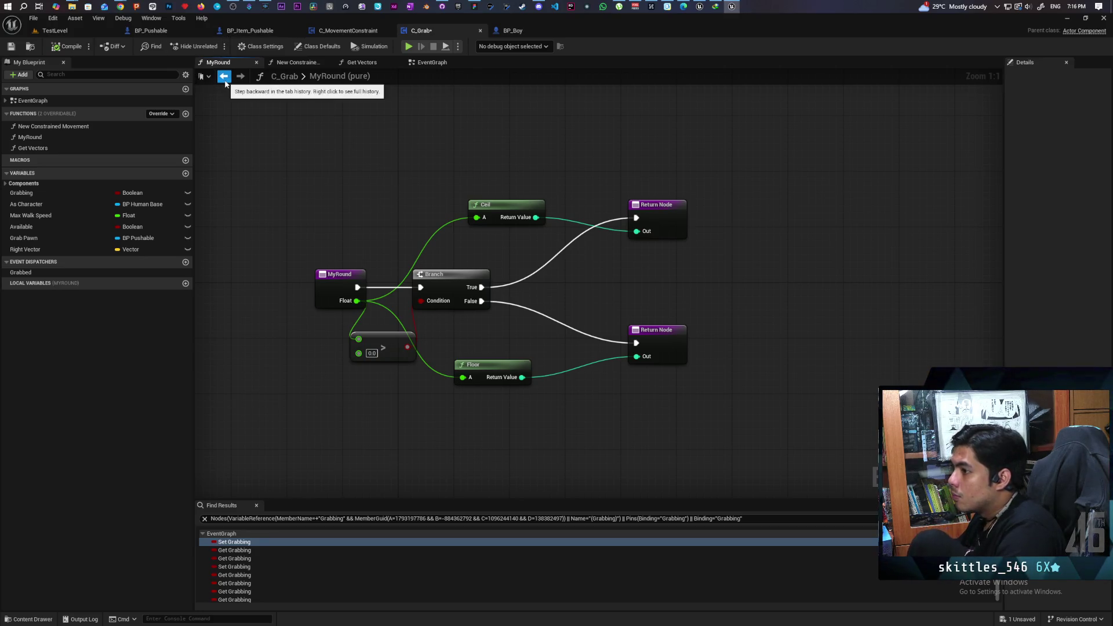
# Copy the MyRound function from My Blueprint's Functions list and switch to the browser whiteboard.
pyautogui.click(32, 138)
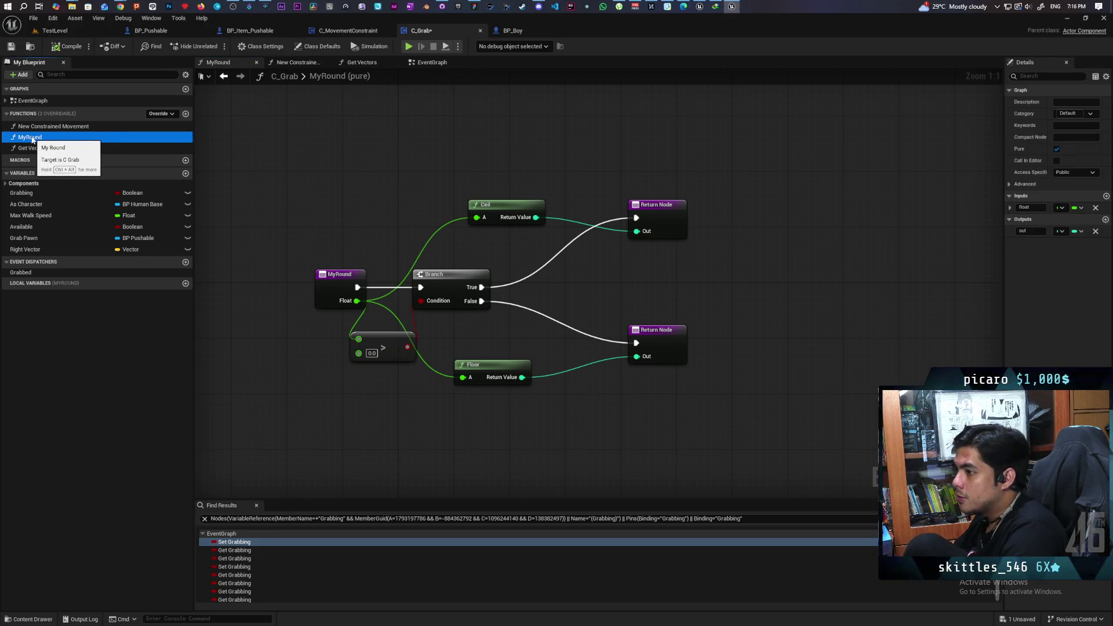
pyautogui.rightClick(32, 138)
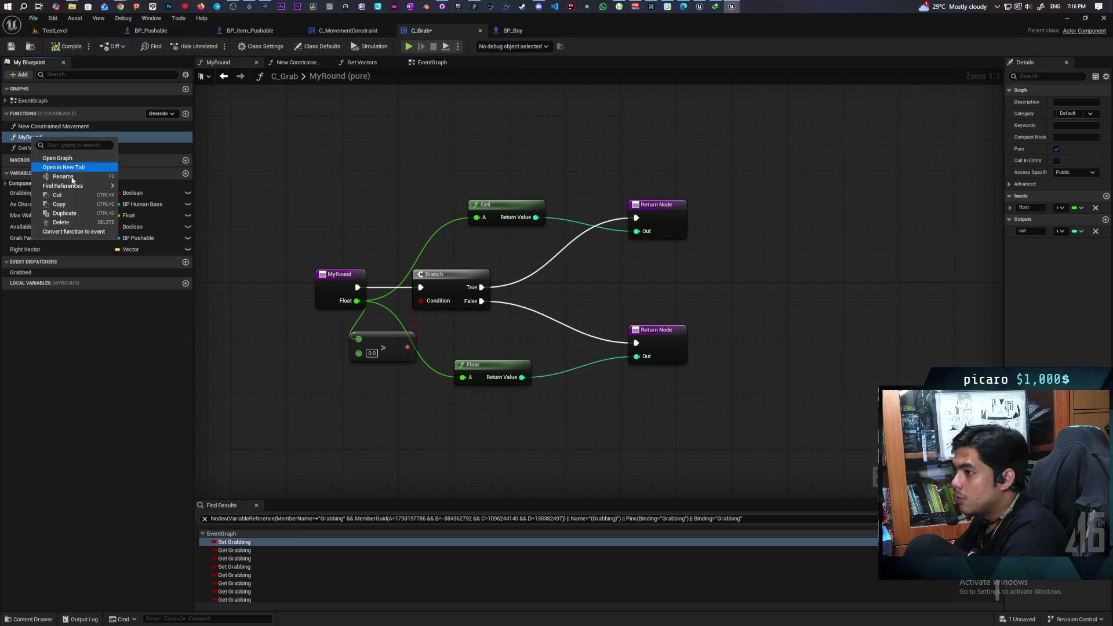
pyautogui.click(74, 211)
pyautogui.hotkey('alt', 'Tab')
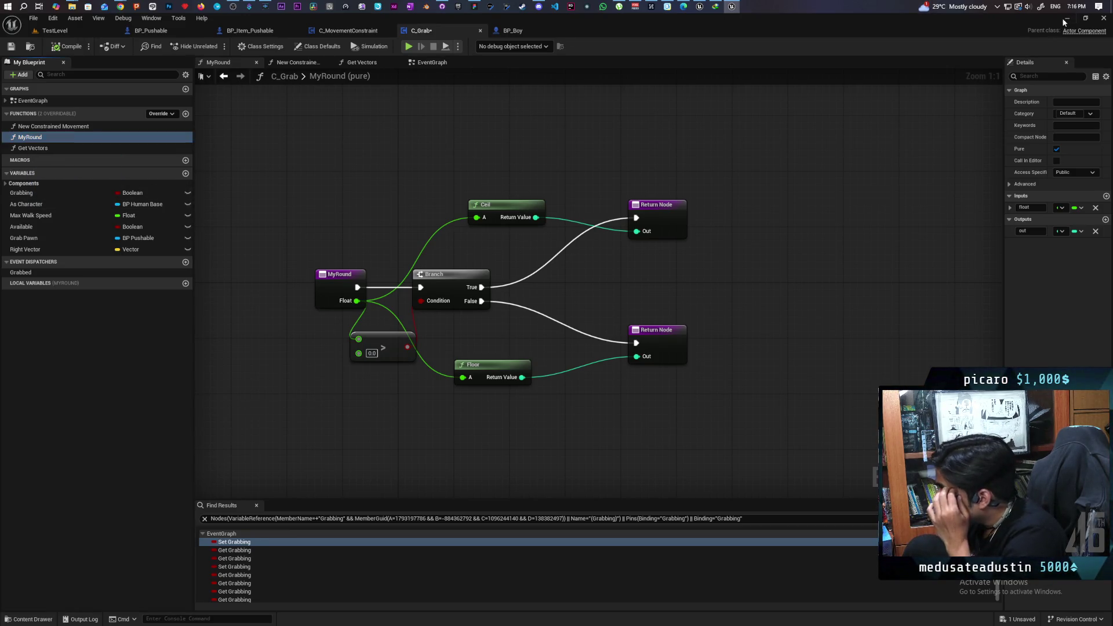
# Paste the copied MyRound function into BP_ThirdPersonCharacter's My Blueprint and keep its name.
pyautogui.click(699, 7)
pyautogui.scroll(6, 394, 356)
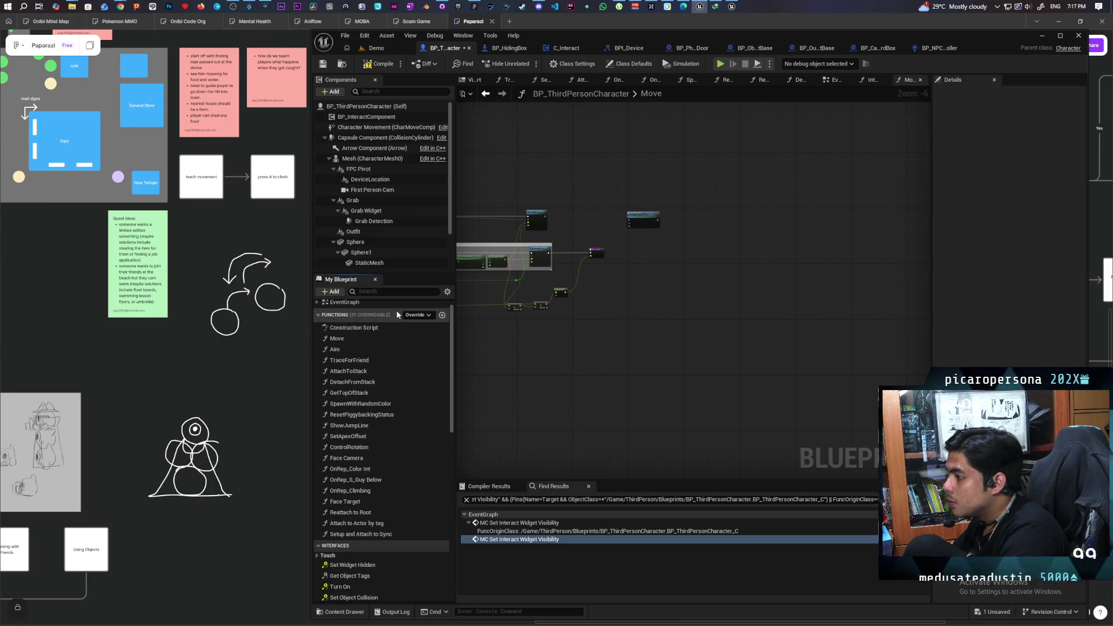
pyautogui.rightClick(397, 315)
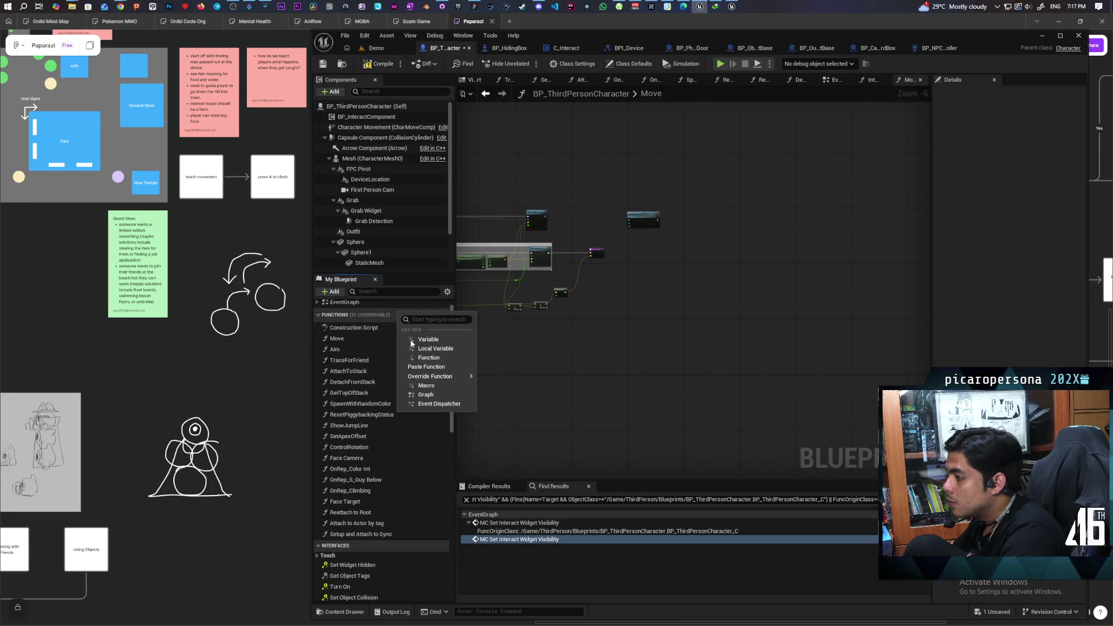
pyautogui.click(440, 367)
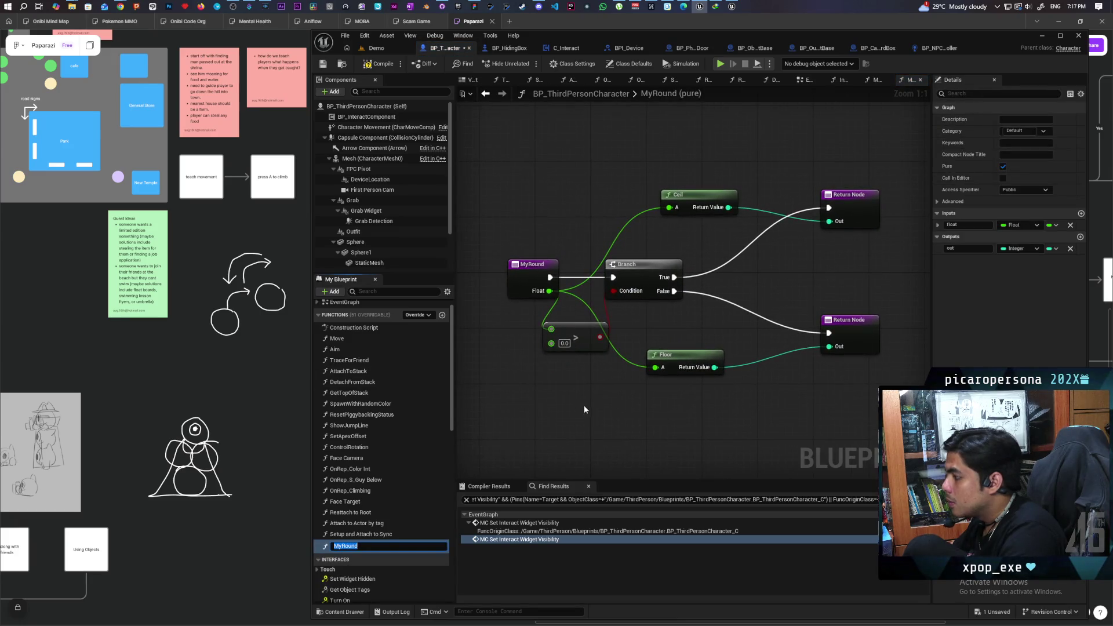
pyautogui.press('Return')
# Copy the Target Direction, dot, ACOSd and Get Actor Rotation nodes from C_Grab's EventGraph.
pyautogui.click(485, 94)
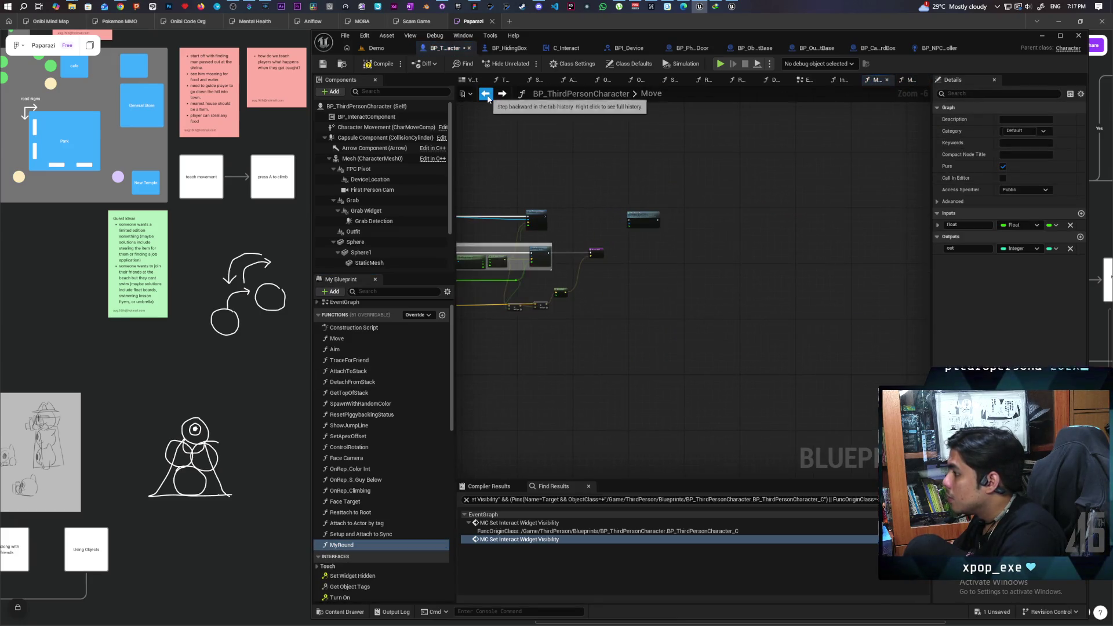
pyautogui.moveTo(626, 265)
pyautogui.mouseDown()
pyautogui.moveTo(687, 294)
pyautogui.moveTo(682, 283)
pyautogui.moveTo(766, 248)
pyautogui.mouseUp()
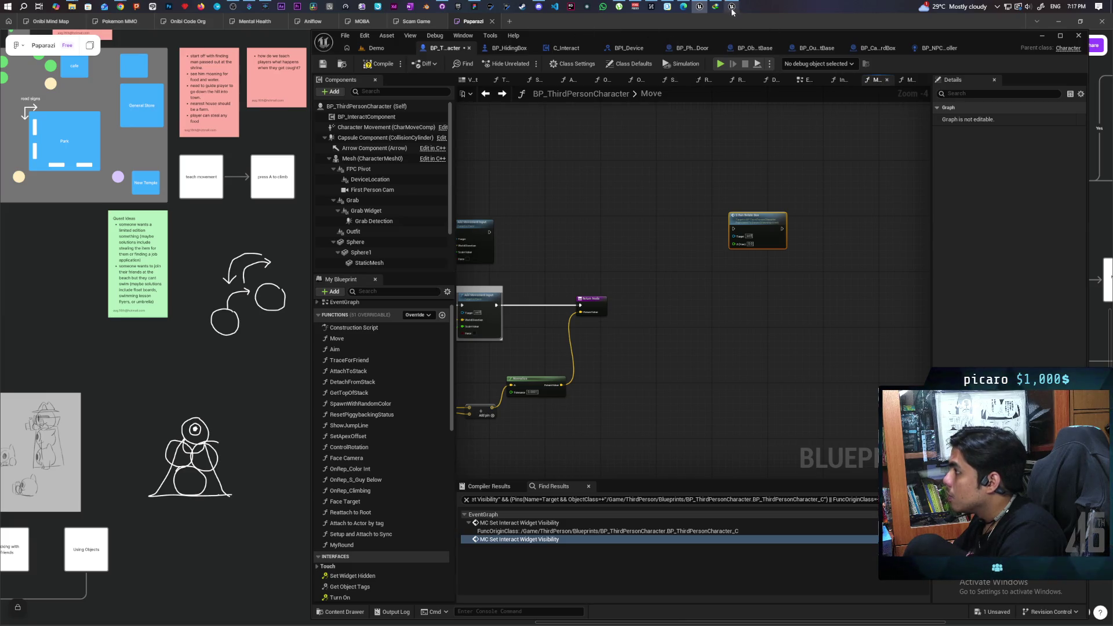
pyautogui.click(732, 7)
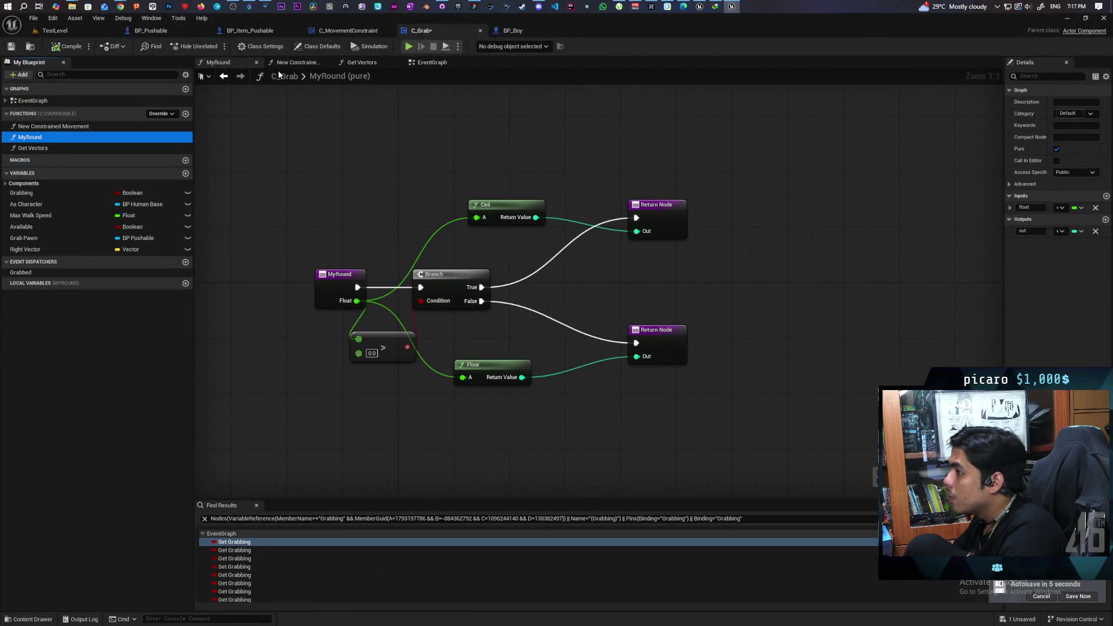
pyautogui.click(223, 75)
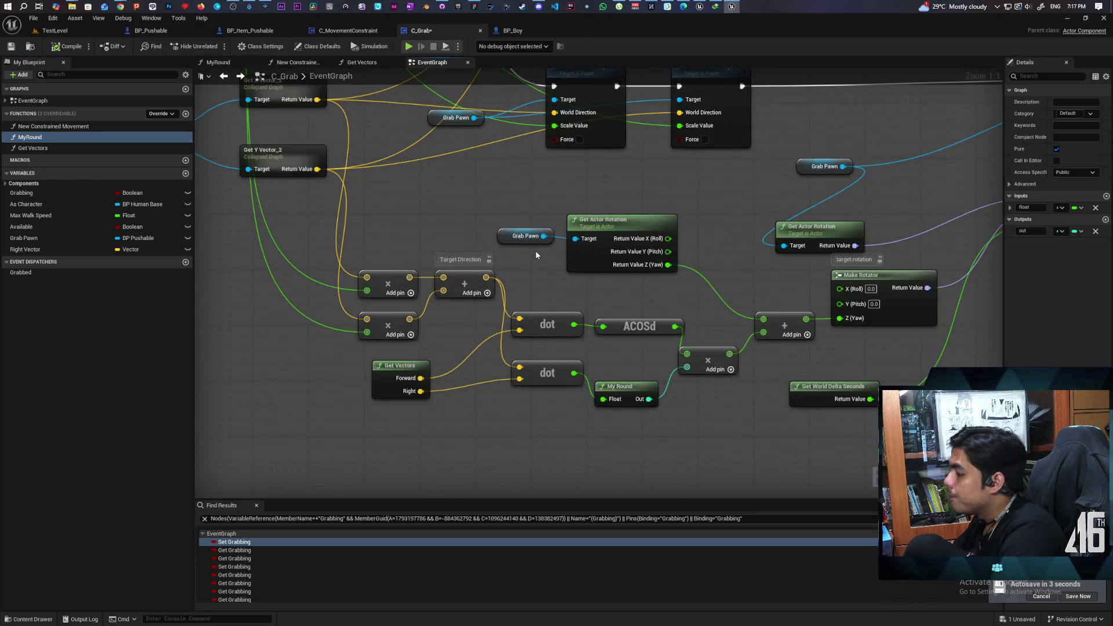
pyautogui.scroll(-2, 348, 290)
pyautogui.moveTo(411, 324); pyautogui.dragTo(413, 323)
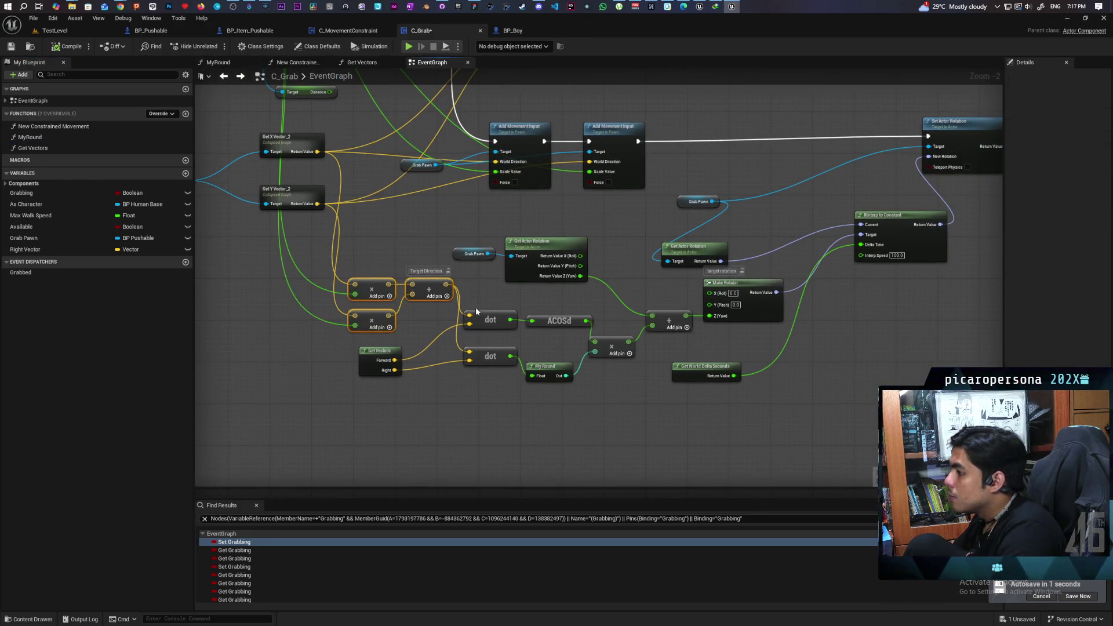
pyautogui.moveTo(491, 273)
pyautogui.mouseDown()
pyautogui.moveTo(542, 359)
pyautogui.moveTo(578, 394)
pyautogui.moveTo(644, 423)
pyautogui.moveTo(654, 405)
pyautogui.mouseUp()
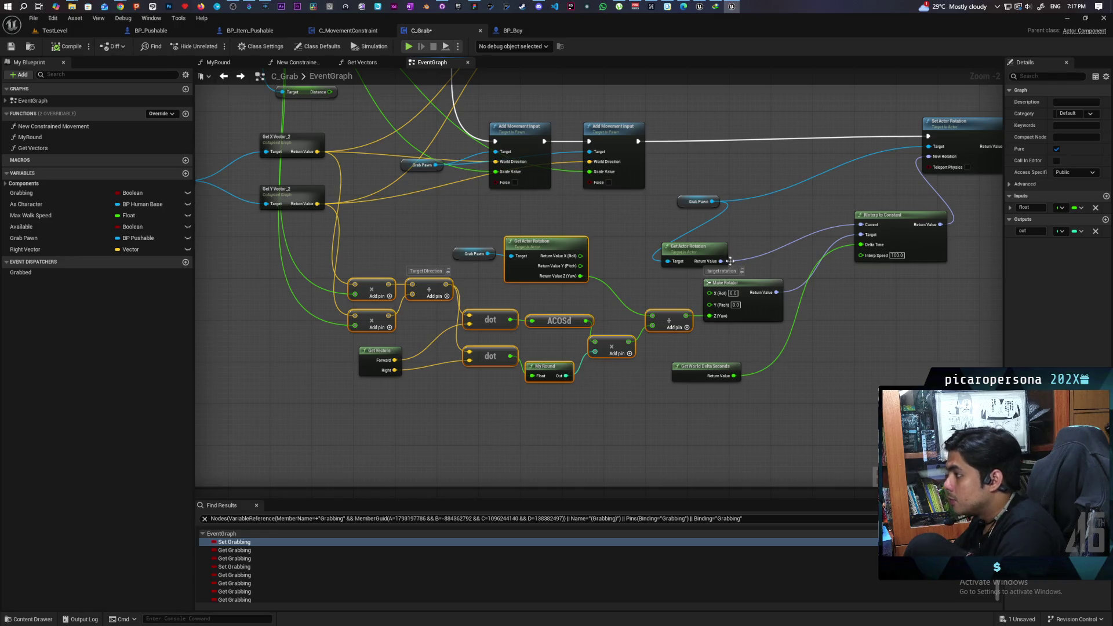
pyautogui.click(1067, 19)
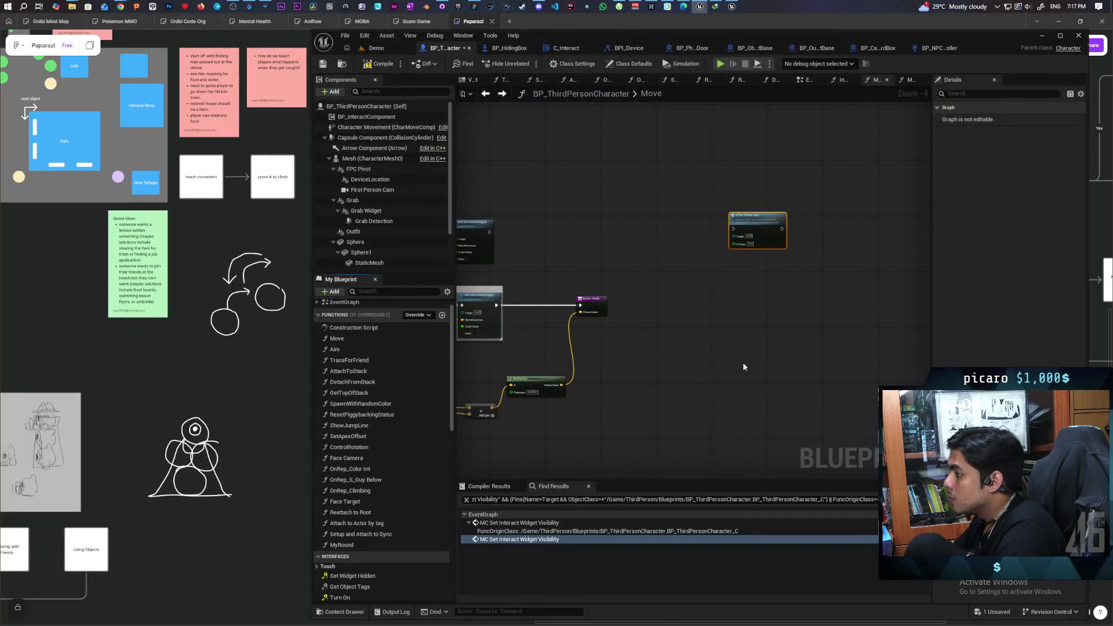
pyautogui.scroll(3, 692, 280)
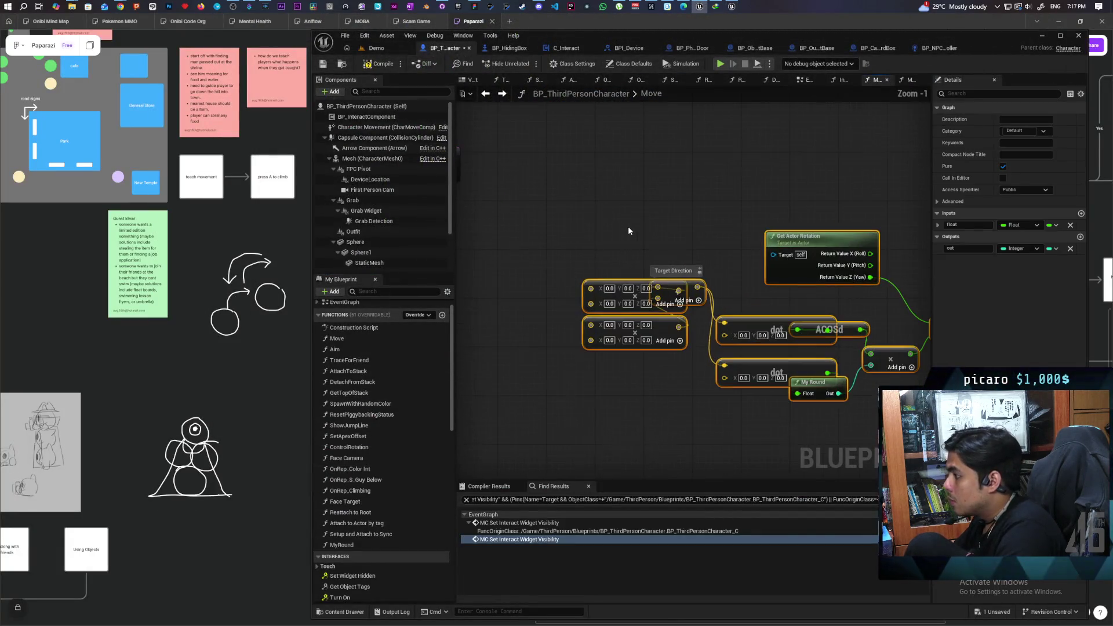
# Select the two pasted vector multiply nodes and move them further left.
pyautogui.moveTo(600, 264)
pyautogui.mouseDown()
pyautogui.moveTo(607, 341)
pyautogui.moveTo(517, 318)
pyautogui.mouseUp()
pyautogui.moveTo(566, 246); pyautogui.dragTo(613, 379)
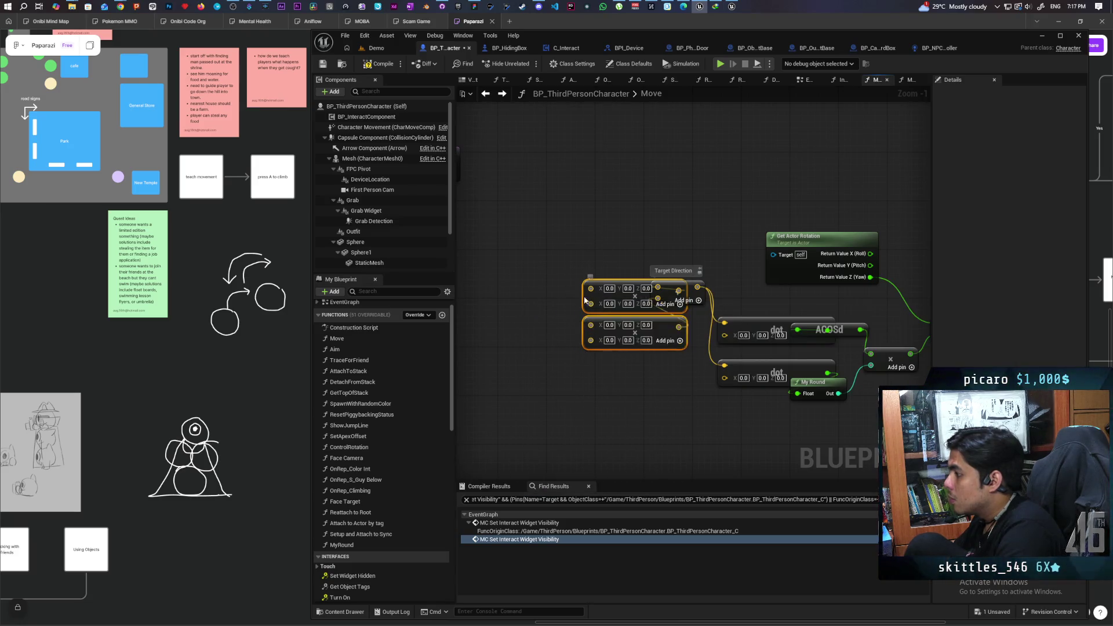
pyautogui.moveTo(597, 302)
pyautogui.mouseDown()
pyautogui.moveTo(538, 280)
pyautogui.moveTo(536, 290)
pyautogui.mouseUp()
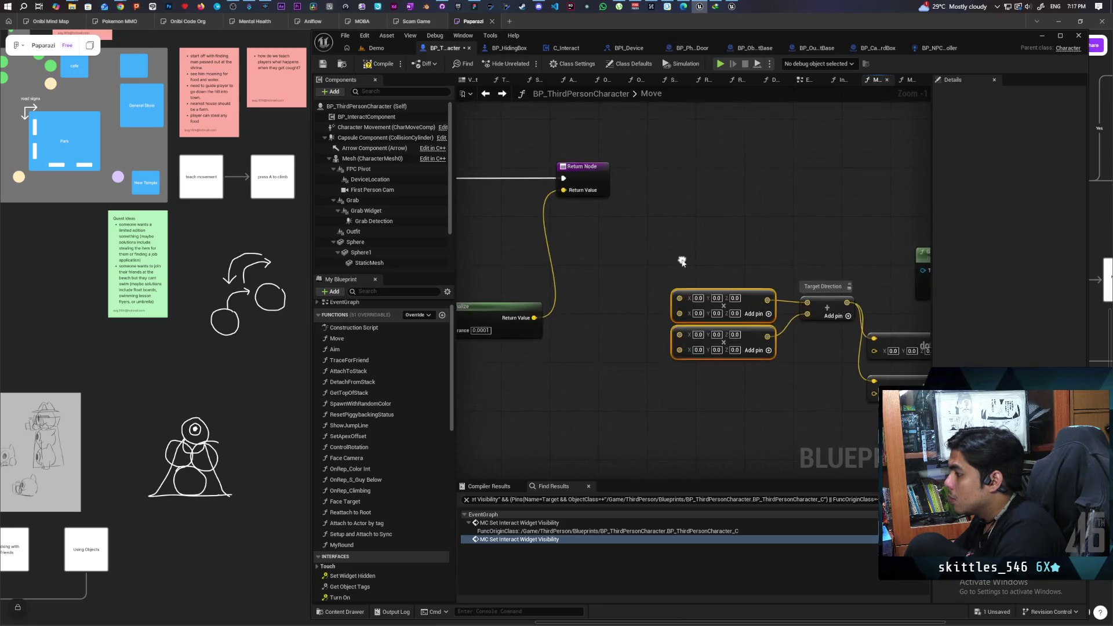
pyautogui.scroll(-3, 709, 269)
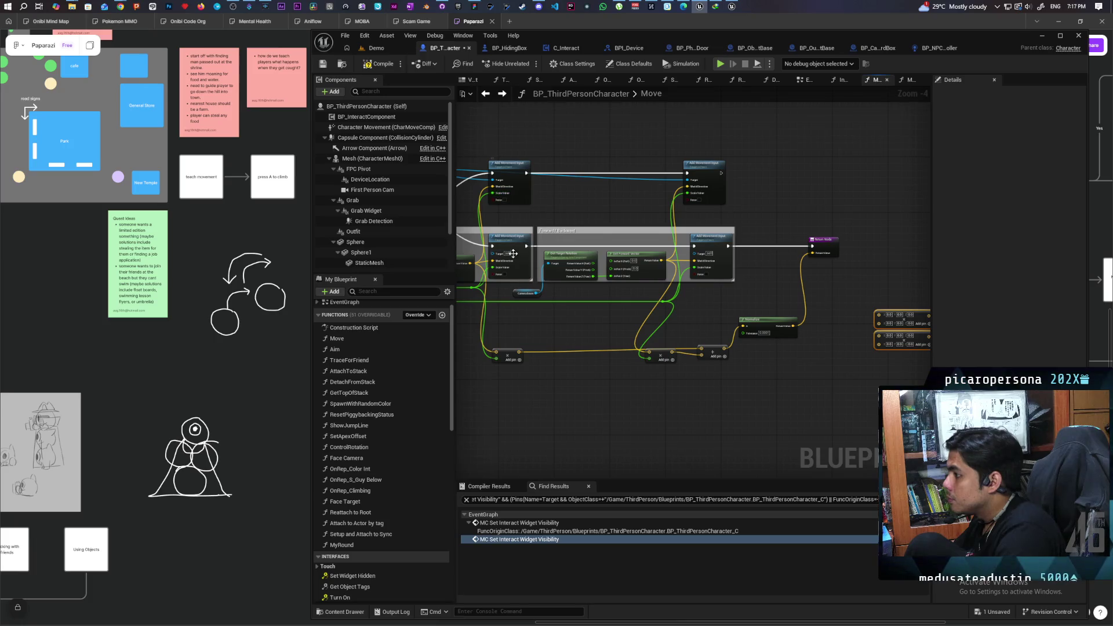
# Wire Get Forward Vector and the float input into the Target Direction add and multiply nodes.
pyautogui.moveTo(470, 263)
pyautogui.mouseDown()
pyautogui.moveTo(758, 323)
pyautogui.moveTo(878, 313)
pyautogui.mouseUp()
pyautogui.moveTo(571, 320); pyautogui.dragTo(615, 327)
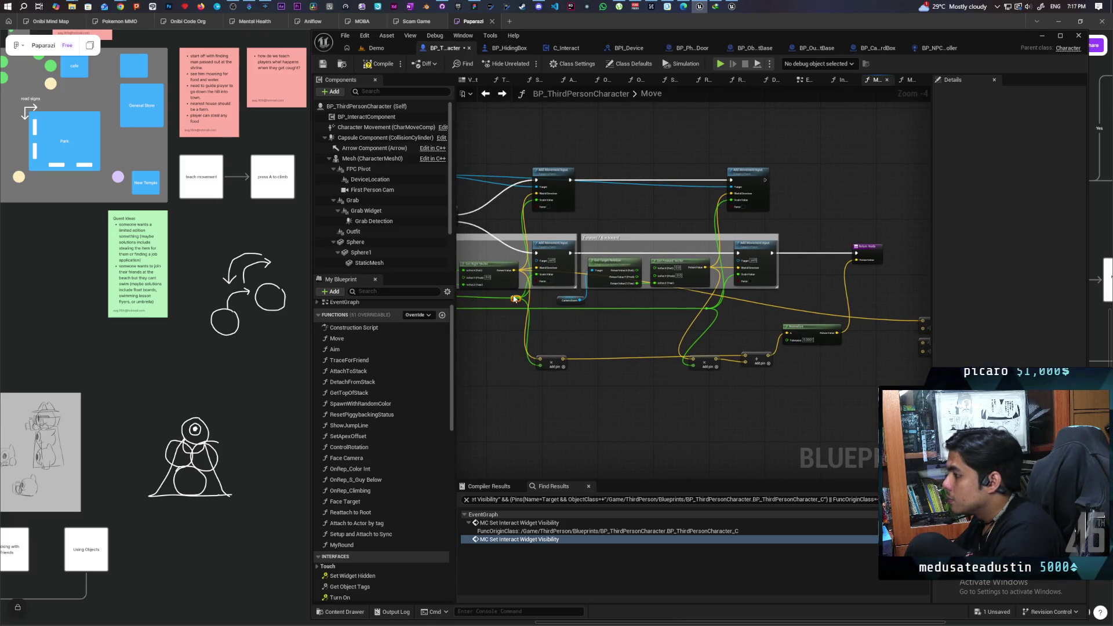
pyautogui.moveTo(513, 295)
pyautogui.mouseDown()
pyautogui.moveTo(758, 318)
pyautogui.moveTo(869, 342)
pyautogui.moveTo(859, 343)
pyautogui.mouseUp()
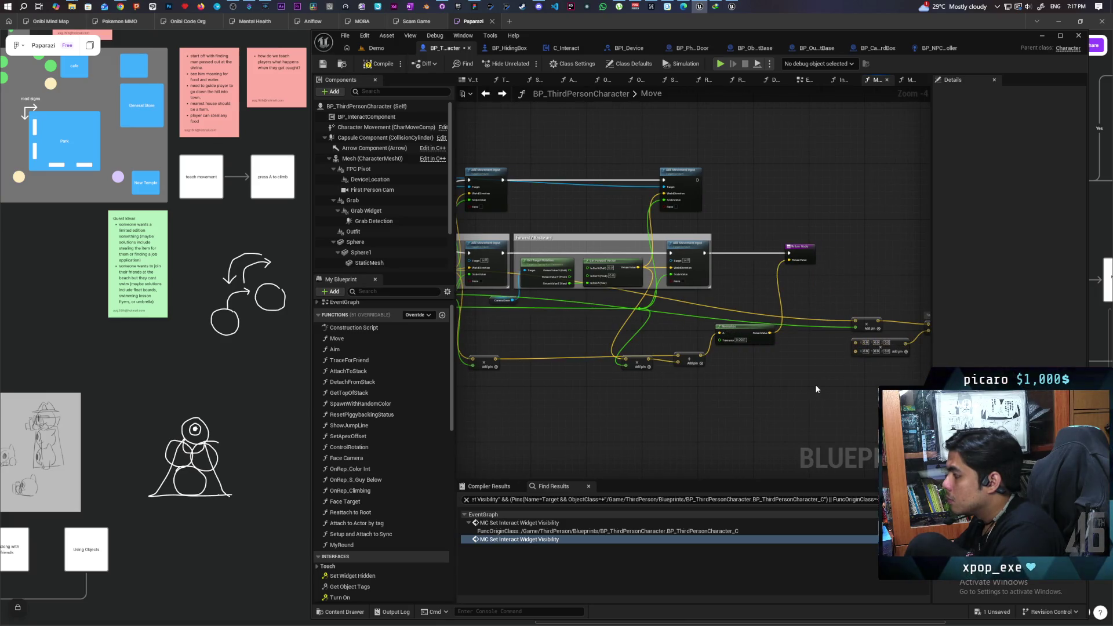
pyautogui.moveTo(638, 270); pyautogui.dragTo(856, 342)
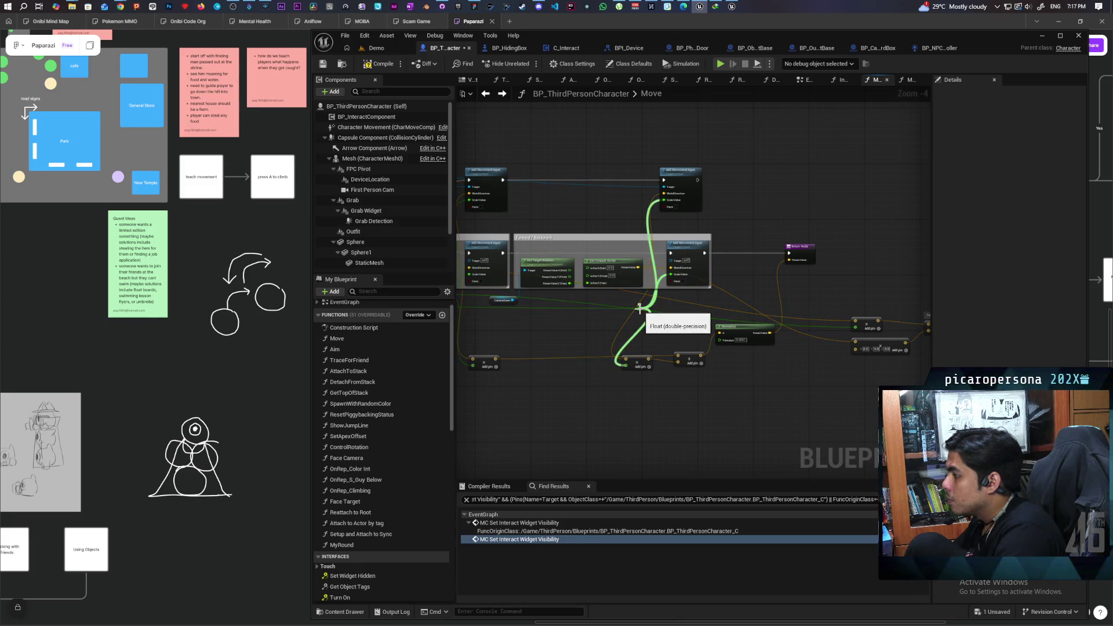
pyautogui.moveTo(639, 308)
pyautogui.mouseDown()
pyautogui.moveTo(811, 359)
pyautogui.moveTo(854, 347)
pyautogui.mouseUp()
pyautogui.scroll(1, 722, 371)
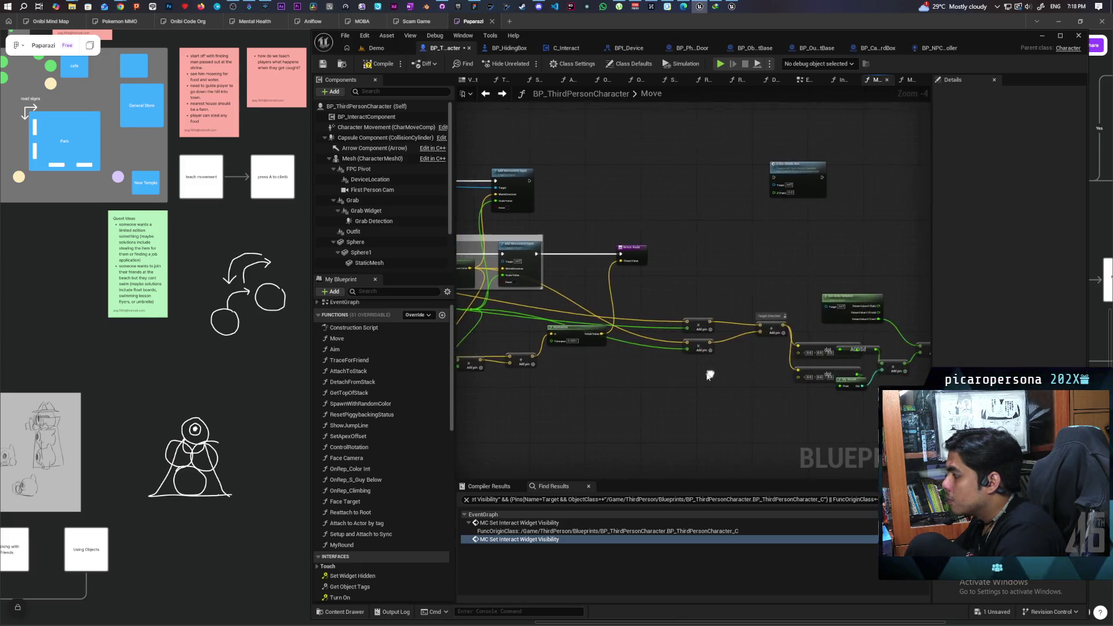
pyautogui.scroll(1, 722, 371)
pyautogui.moveTo(629, 269)
pyautogui.mouseDown()
pyautogui.moveTo(671, 335)
pyautogui.moveTo(738, 353)
pyautogui.mouseUp()
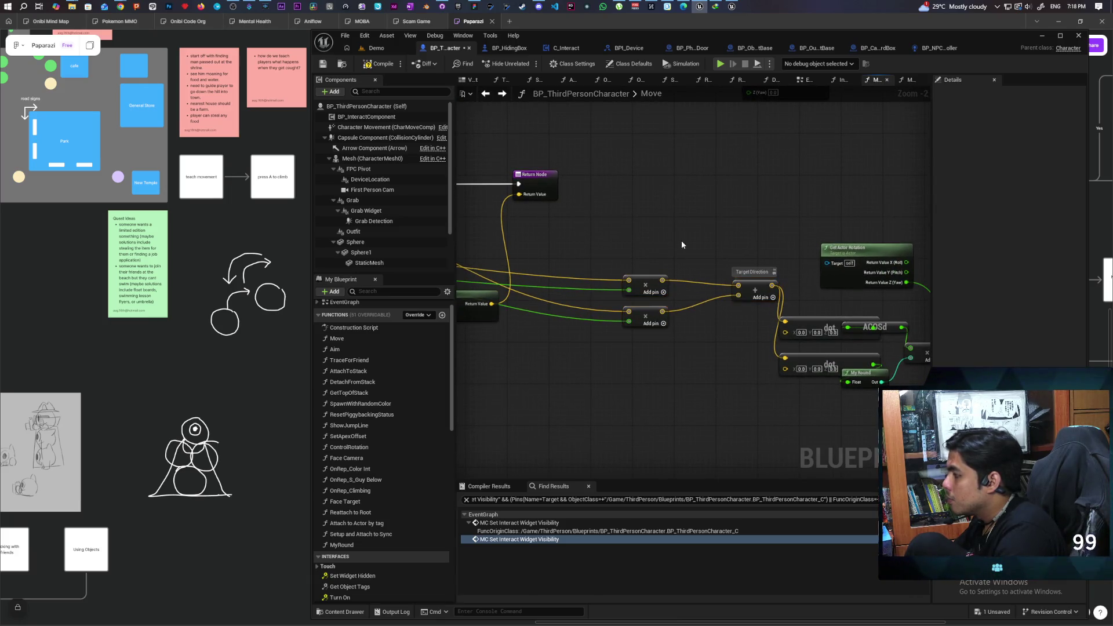
pyautogui.scroll(-4, 843, 360)
pyautogui.scroll(3, 527, 307)
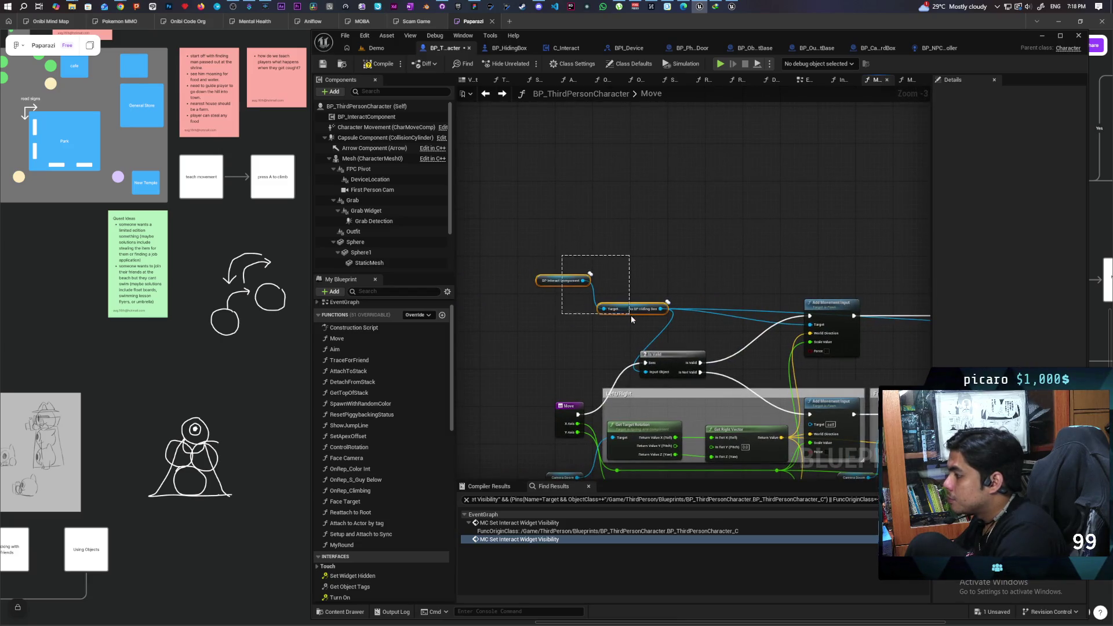
# Paste the interact component getter and hiding-box cast, make the box Get Actor Rotation's target, and save.
pyautogui.moveTo(631, 316)
pyautogui.mouseDown()
pyautogui.moveTo(609, 293)
pyautogui.moveTo(535, 263)
pyautogui.mouseUp()
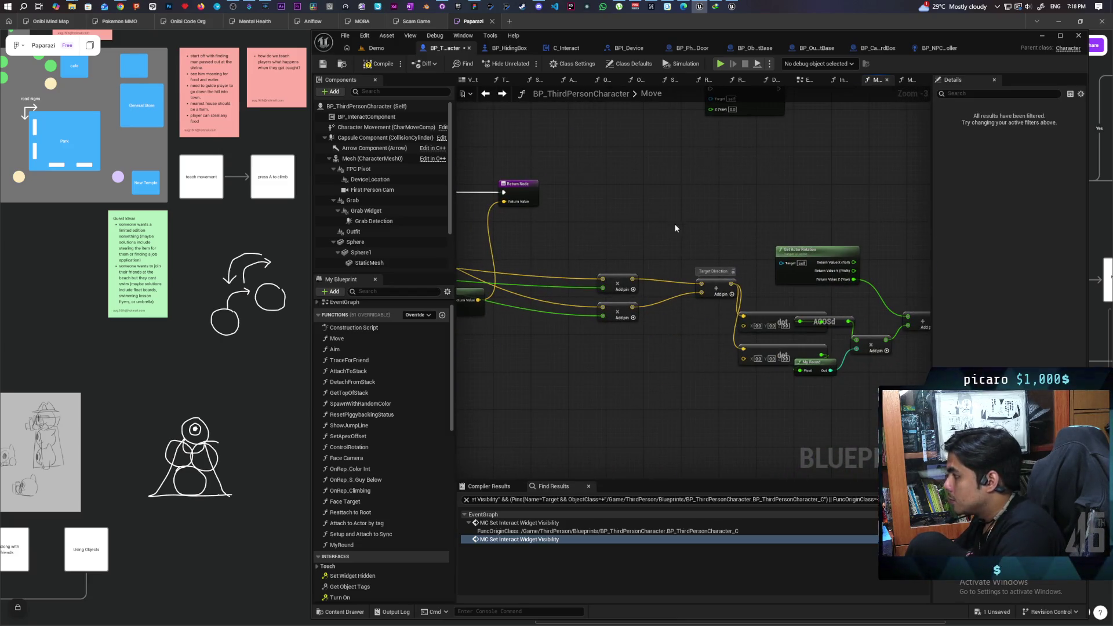
pyautogui.hotkey('ctrl', 'v')
pyautogui.moveTo(755, 223); pyautogui.dragTo(784, 262)
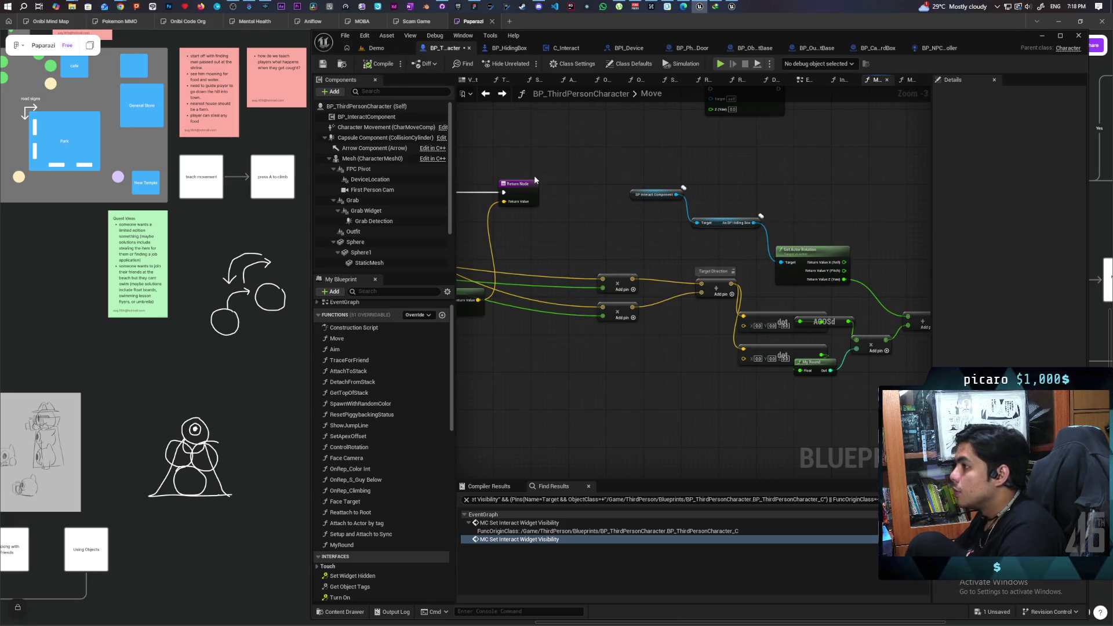
pyautogui.hotkey('ctrl', 's')
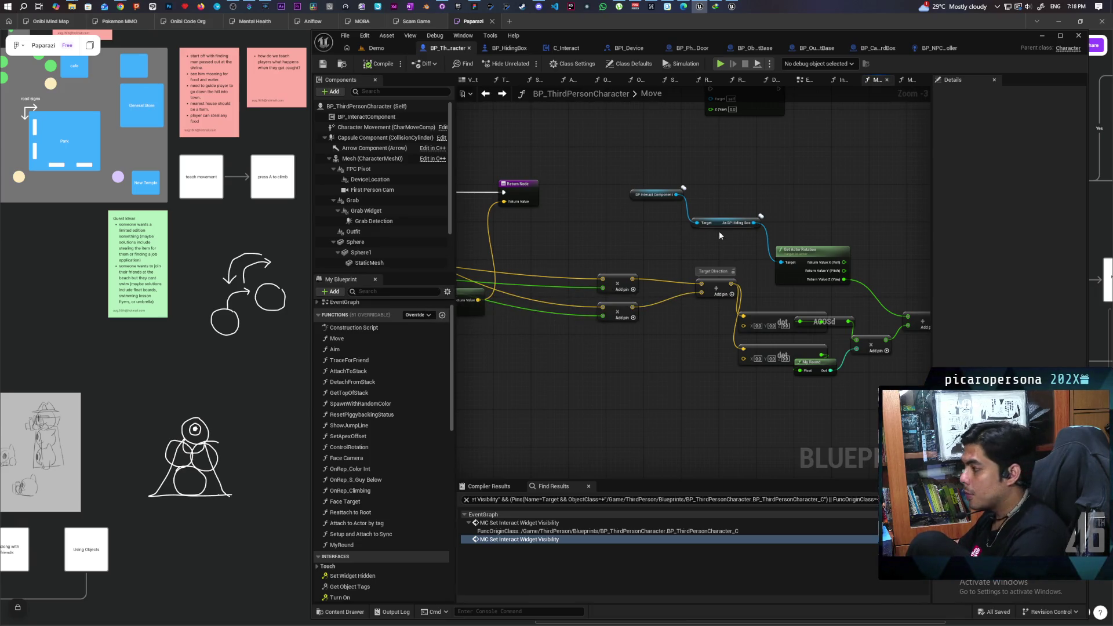
# Add the hiding box's Get Actor Forward Vector and Get Actor Right Vector, wired into the dot nodes.
pyautogui.scroll(1, 712, 230)
pyautogui.moveTo(712, 229)
pyautogui.mouseDown()
pyautogui.moveTo(627, 204)
pyautogui.moveTo(561, 355)
pyautogui.moveTo(555, 344)
pyautogui.mouseUp()
pyautogui.write('get forwa')
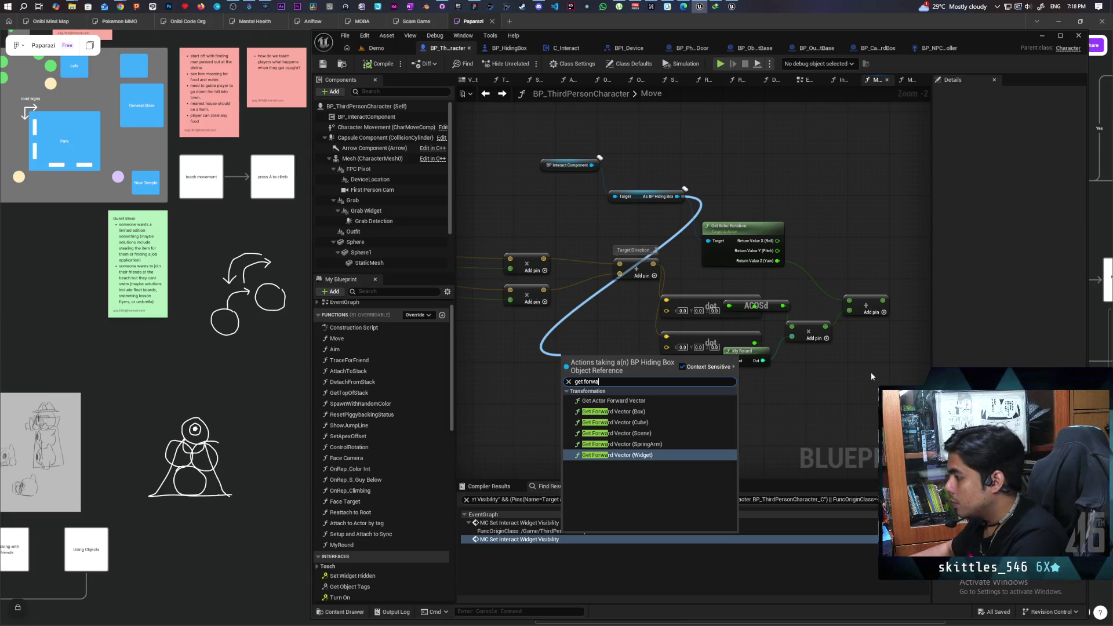
pyautogui.click(637, 401)
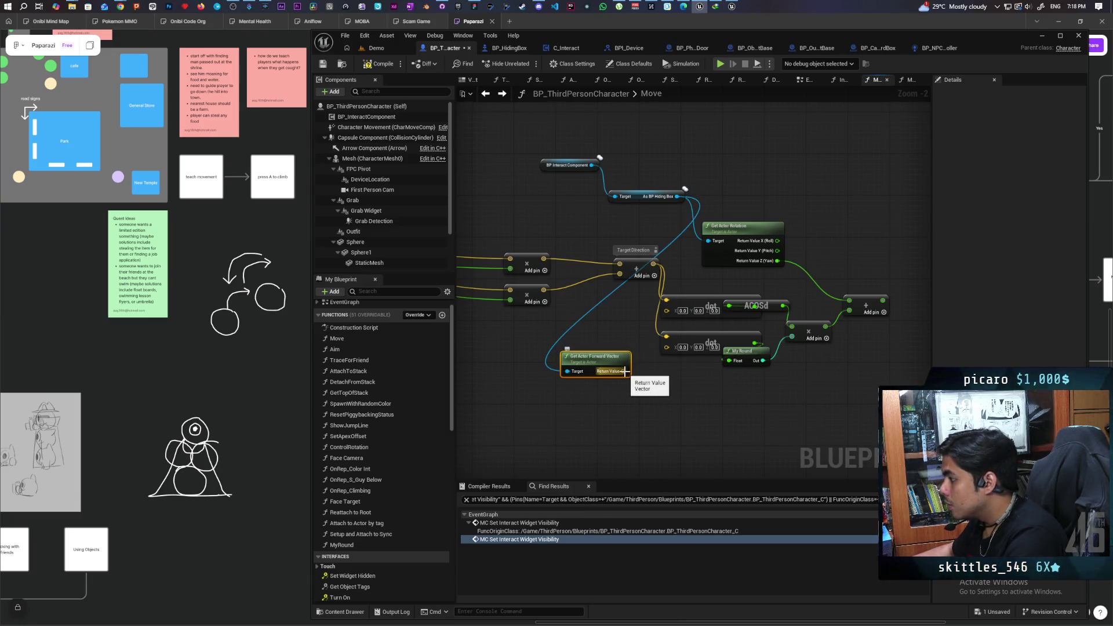
pyautogui.moveTo(624, 371)
pyautogui.mouseDown()
pyautogui.moveTo(670, 314)
pyautogui.moveTo(591, 342)
pyautogui.mouseUp()
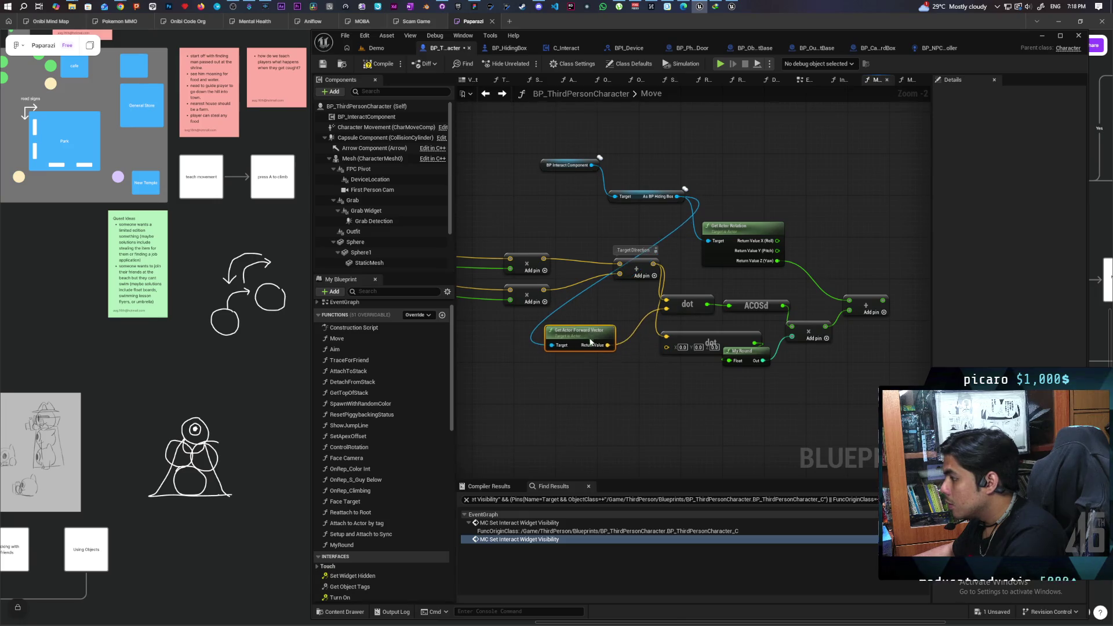
pyautogui.moveTo(677, 197)
pyautogui.mouseDown()
pyautogui.moveTo(591, 325)
pyautogui.moveTo(504, 385)
pyautogui.moveTo(509, 393)
pyautogui.mouseUp()
pyautogui.write('g')
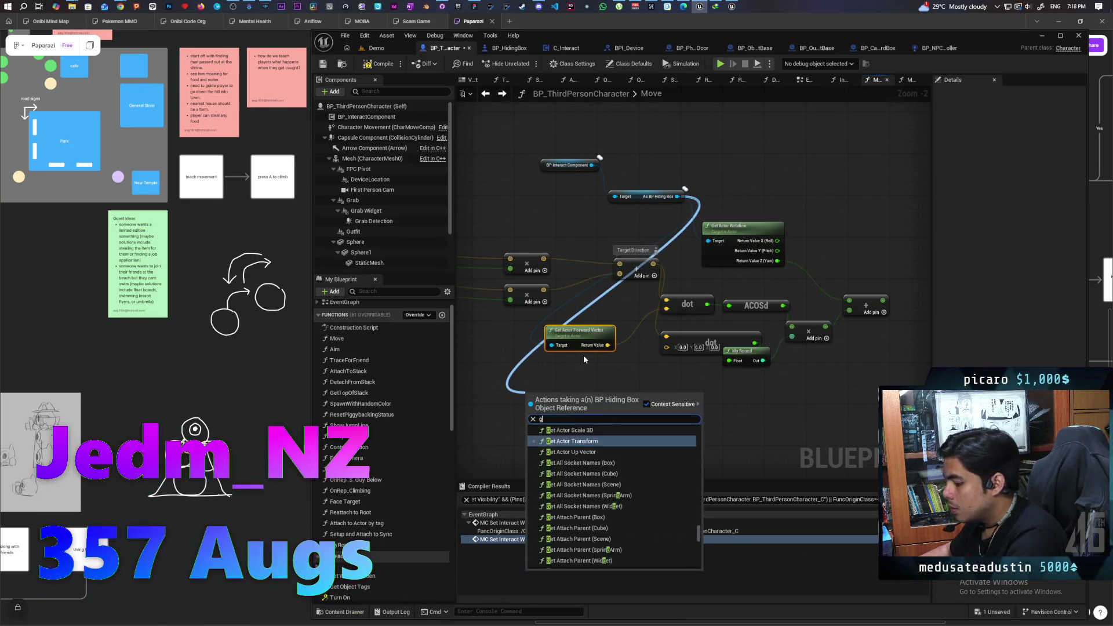
pyautogui.write('et right')
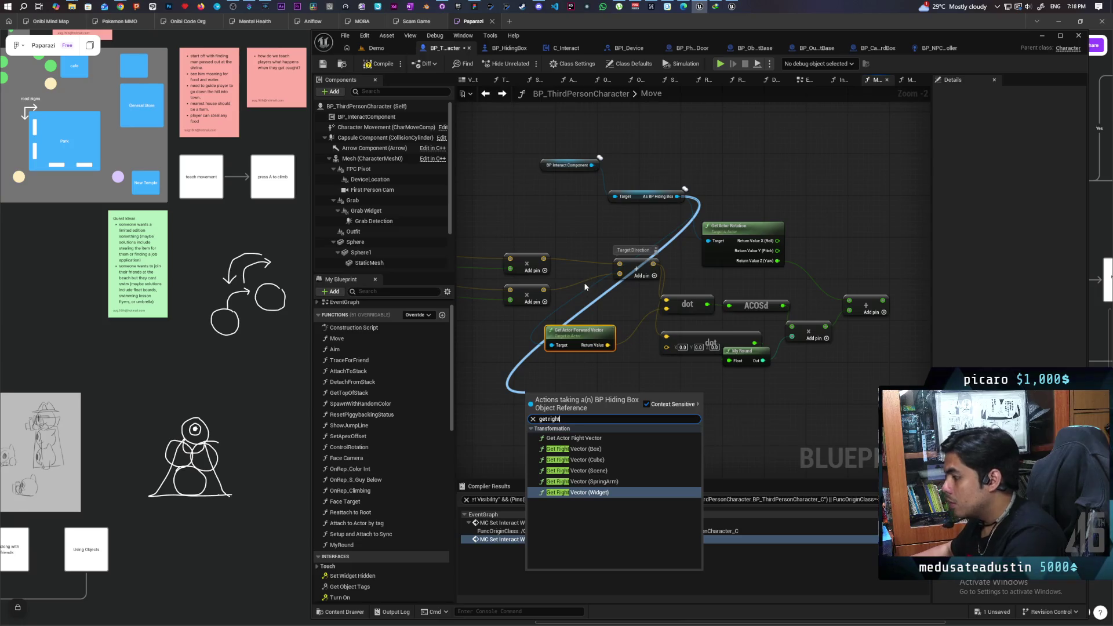
pyautogui.click(585, 438)
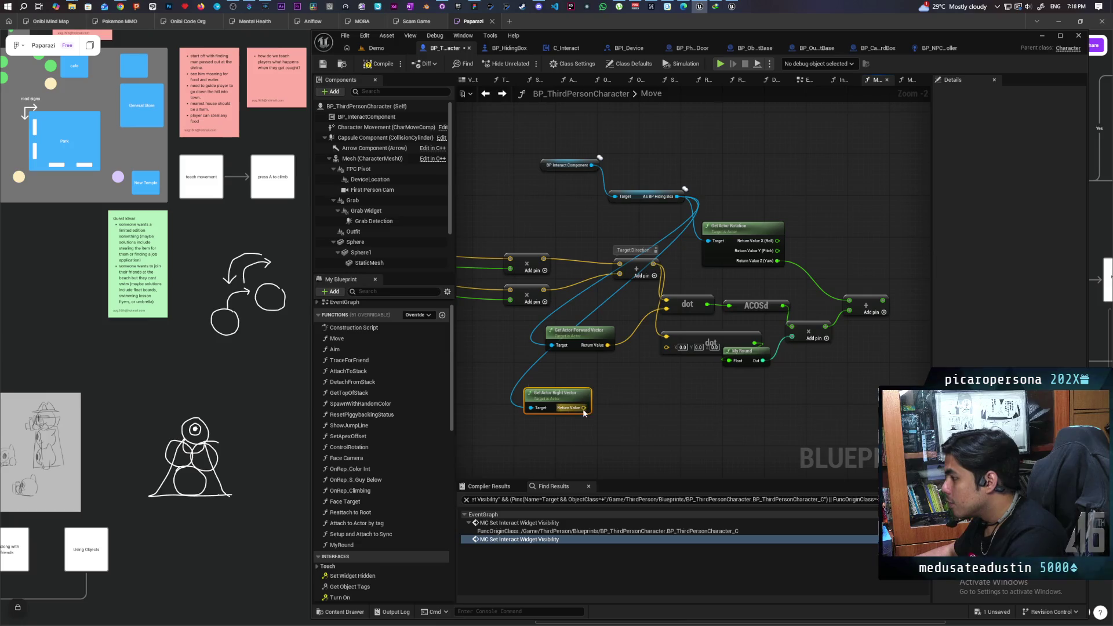
pyautogui.moveTo(583, 408); pyautogui.dragTo(667, 347)
pyautogui.moveTo(562, 397); pyautogui.dragTo(587, 371)
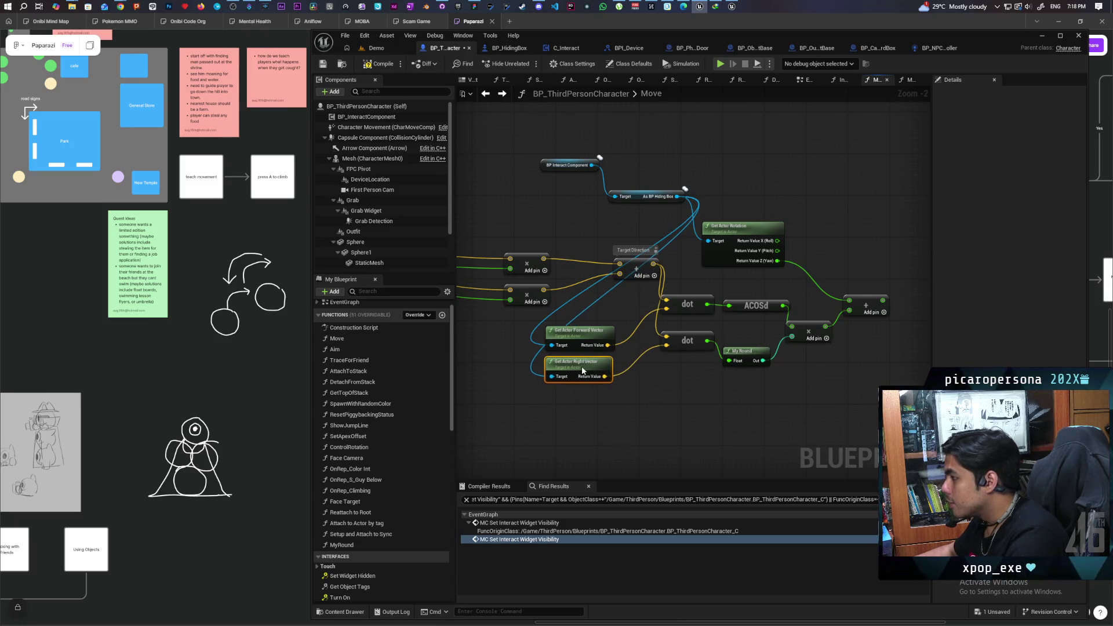
pyautogui.moveTo(643, 397); pyautogui.dragTo(610, 394)
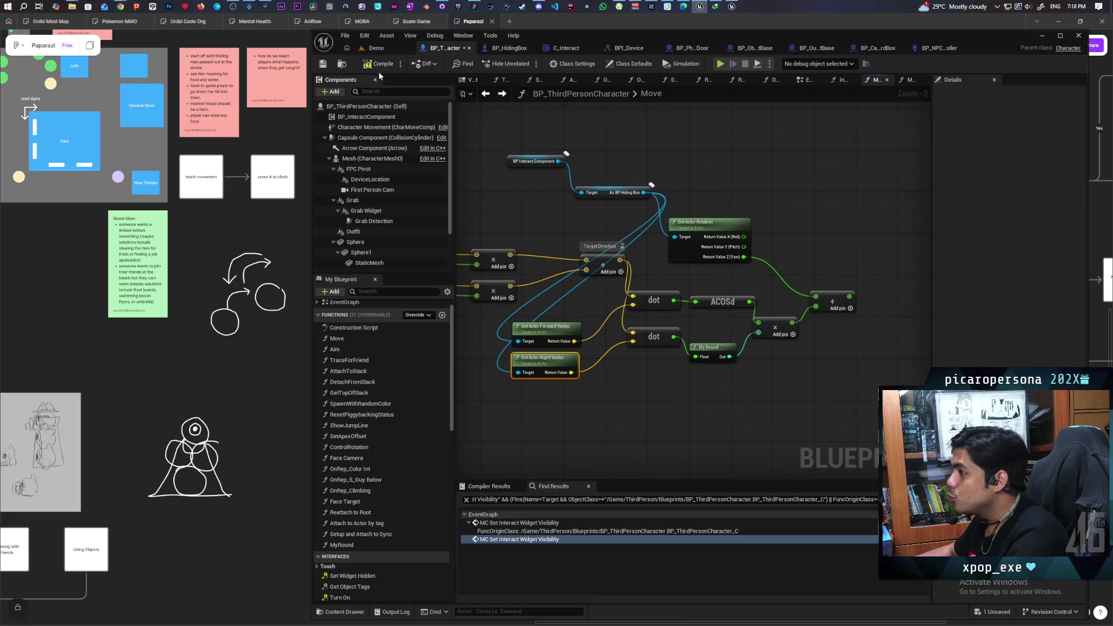
pyautogui.hotkey('ctrl', 's')
pyautogui.scroll(-2, 760, 259)
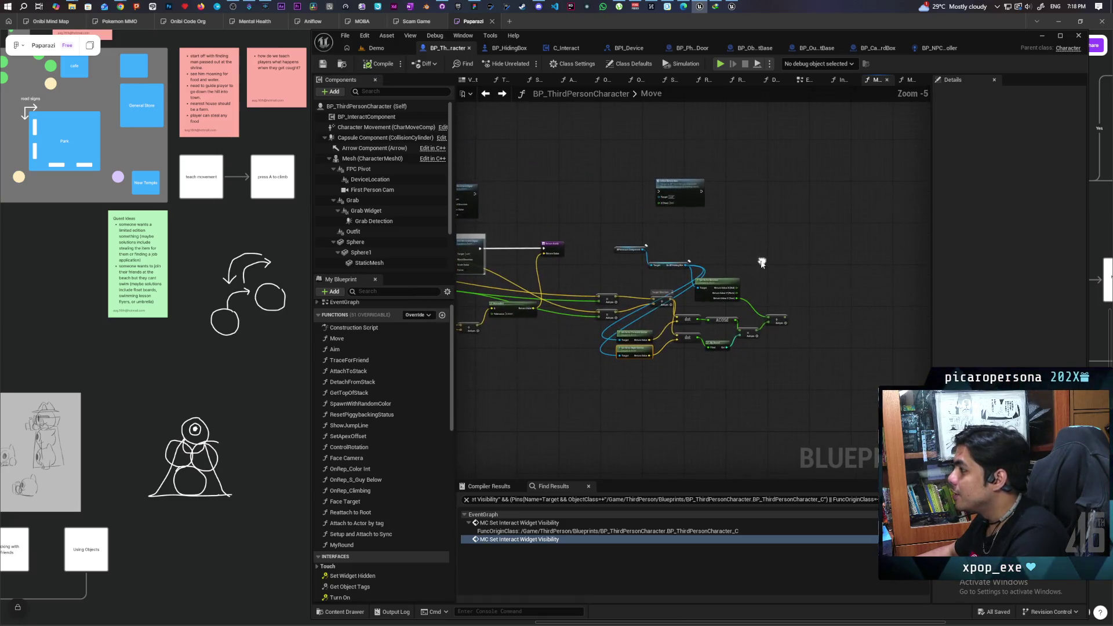
# Connect the add output, chain Run Rotate Box after the movement input, and compile.
pyautogui.moveTo(779, 323); pyautogui.dragTo(618, 168)
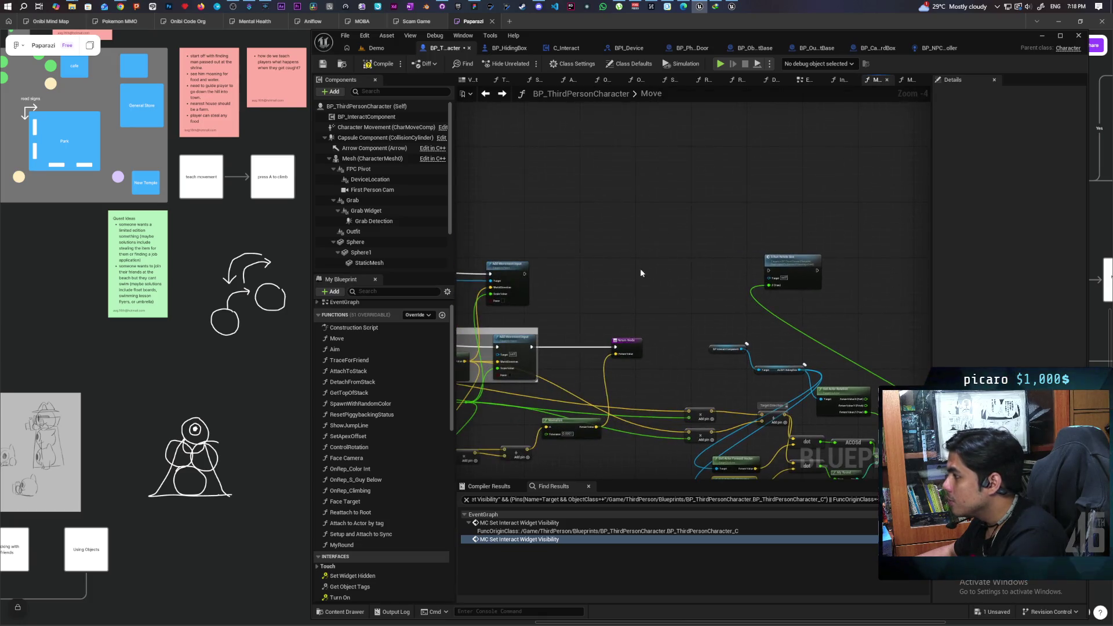
pyautogui.moveTo(523, 276)
pyautogui.mouseDown()
pyautogui.moveTo(772, 281)
pyautogui.moveTo(770, 270)
pyautogui.mouseUp()
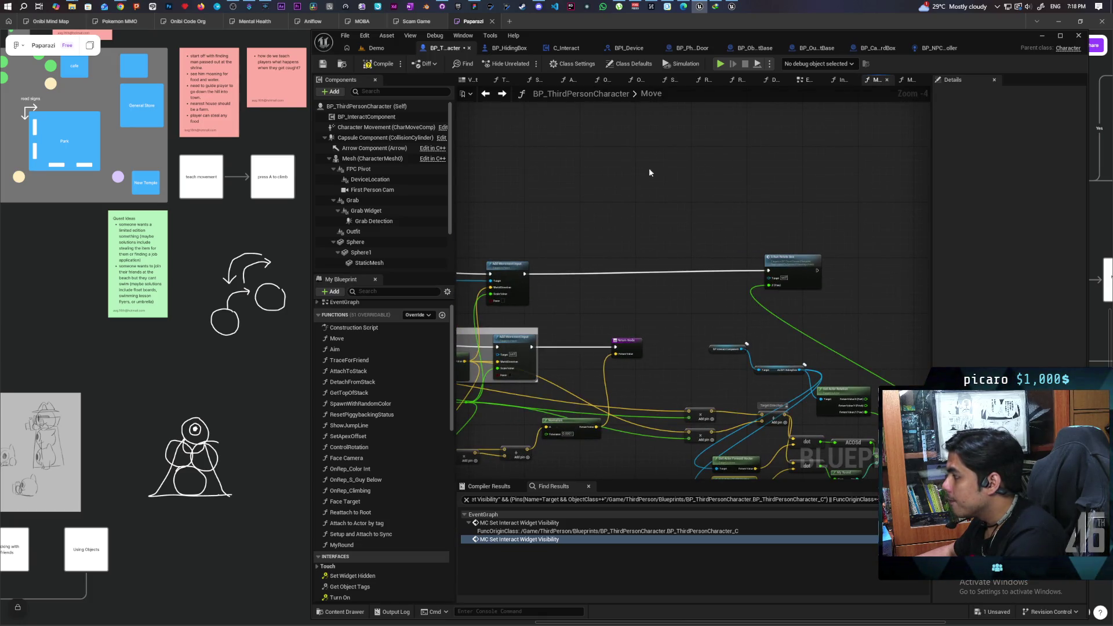
pyautogui.click(388, 65)
pyautogui.click(387, 48)
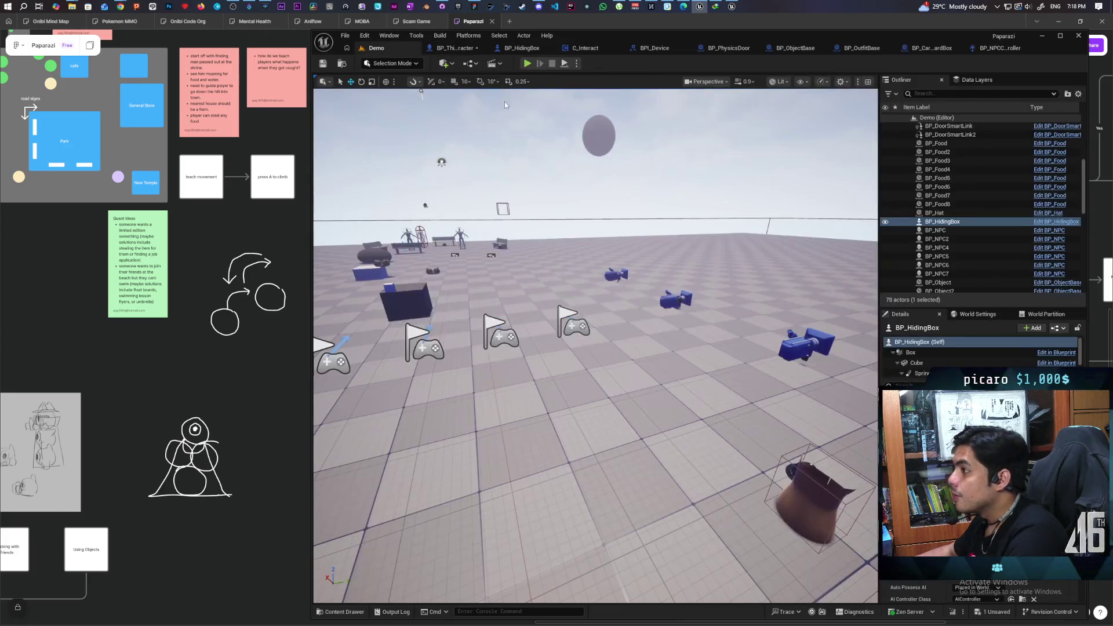
# Run a multiplayer PIE test: walk to the box, hide with F, and move to check its rotation.
pyautogui.hotkey('alt', 'p')
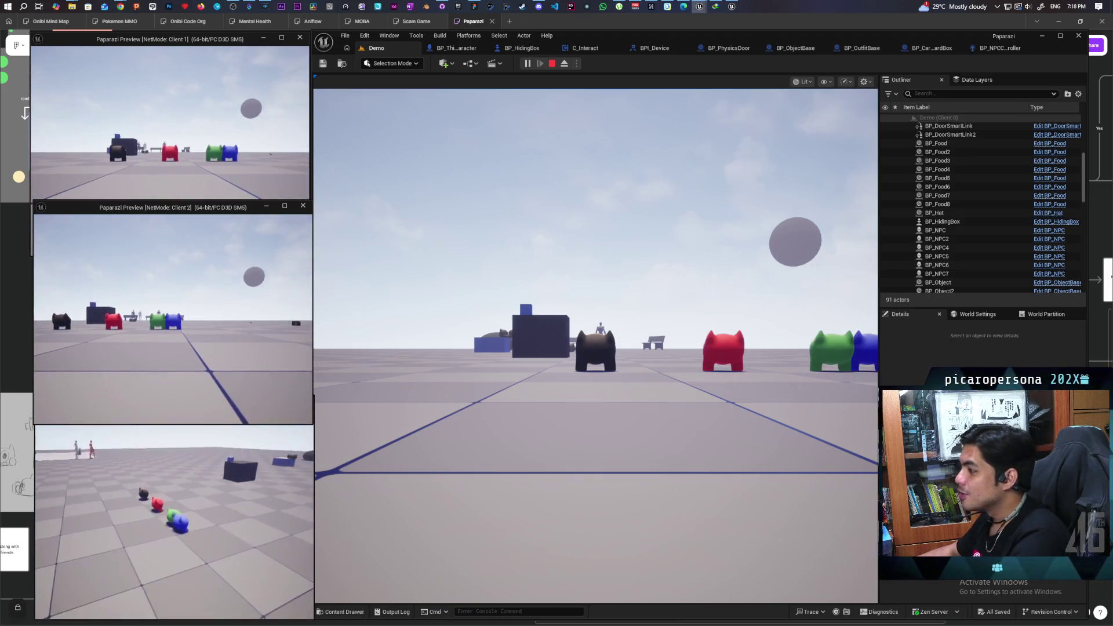
pyautogui.click(462, 257)
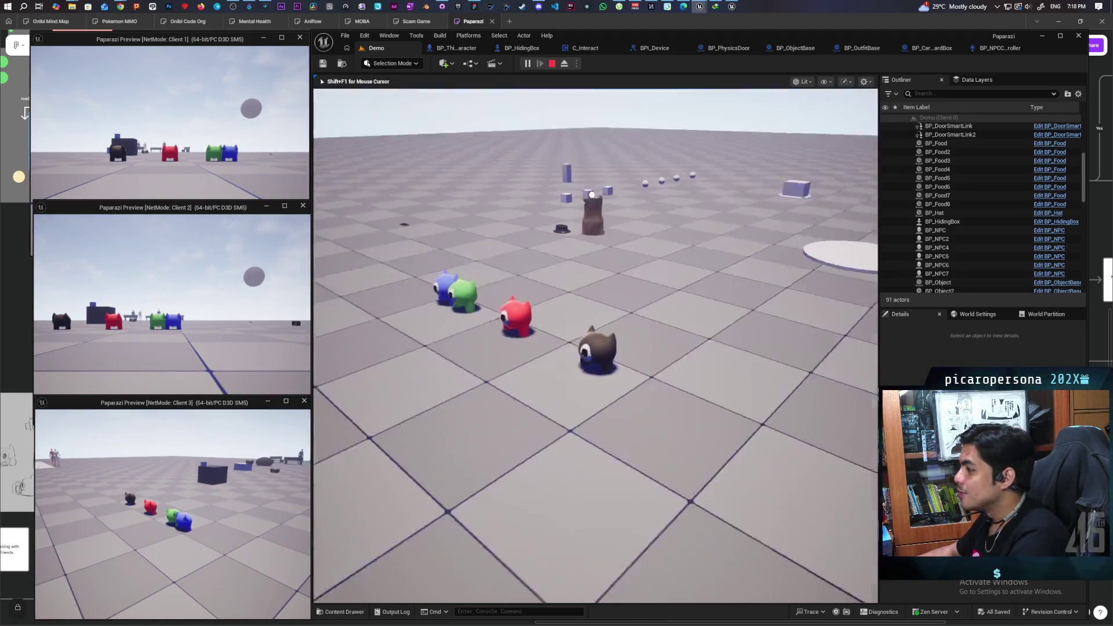
pyautogui.press('w')
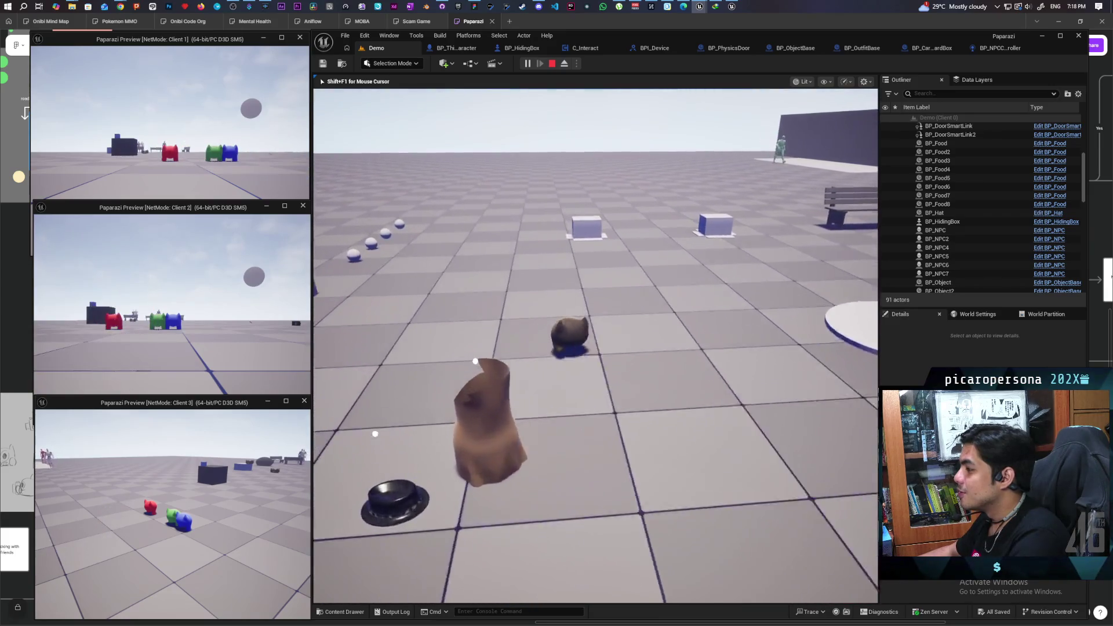
pyautogui.press('w')
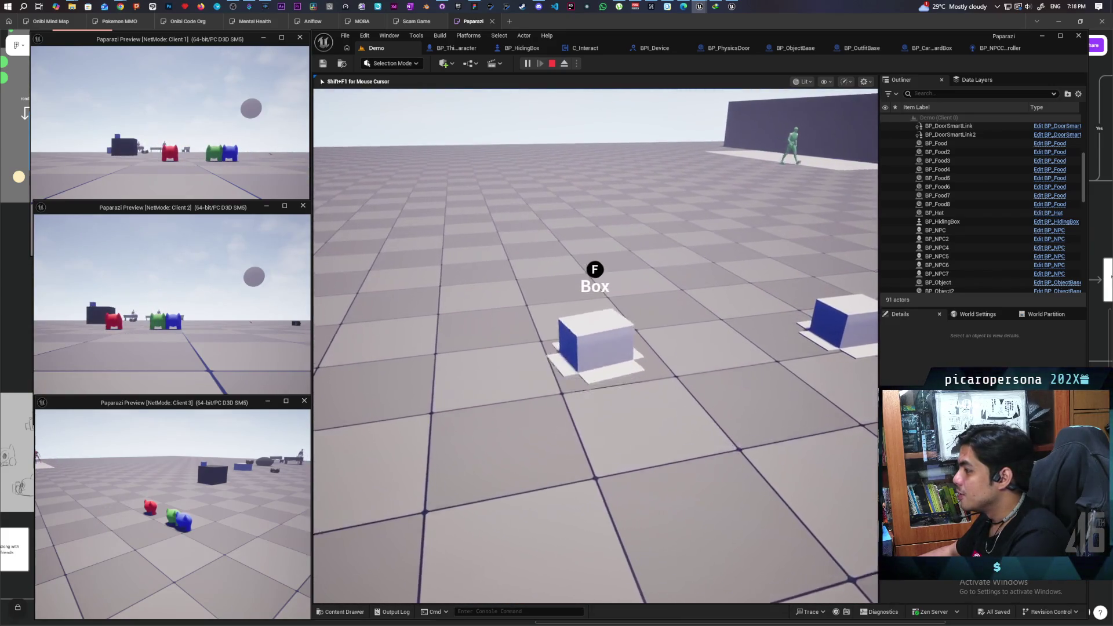
pyautogui.press('a')
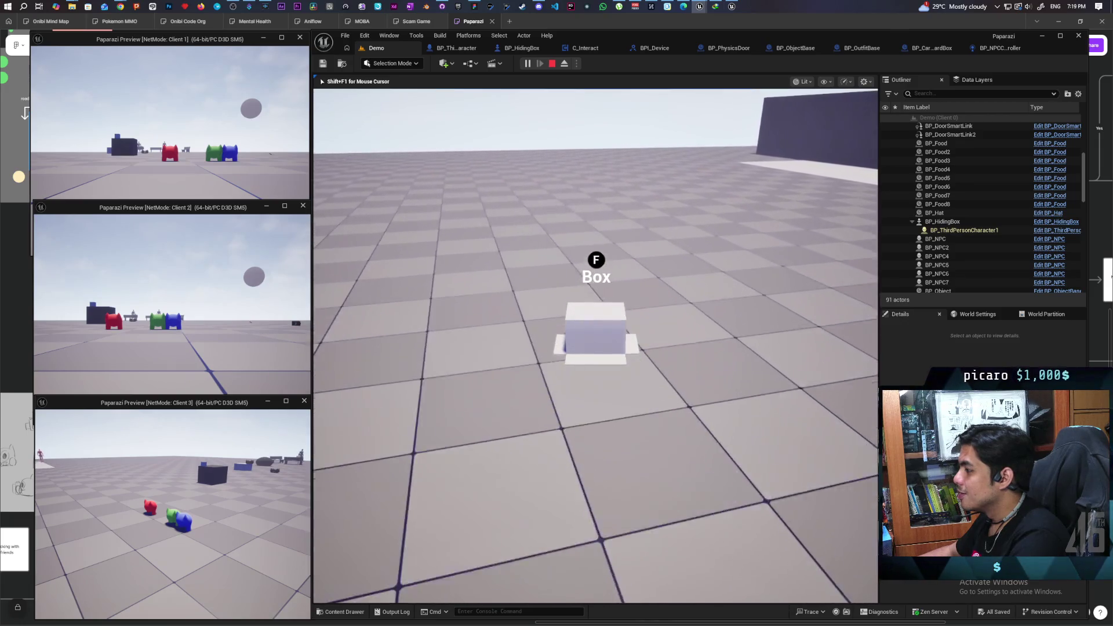
pyautogui.press('f')
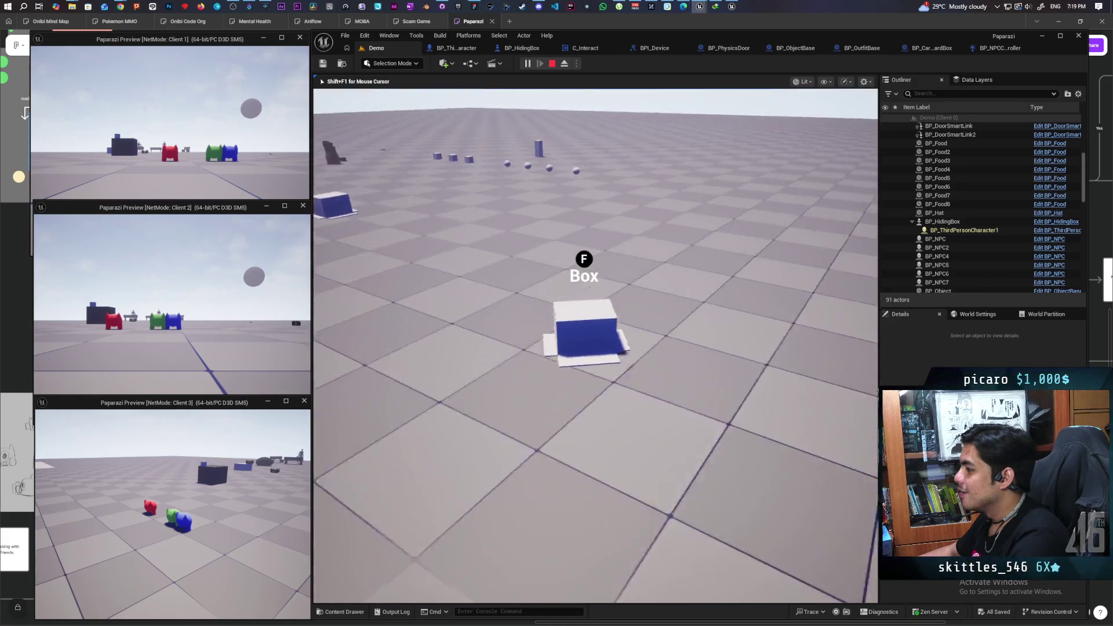
pyautogui.press('w')
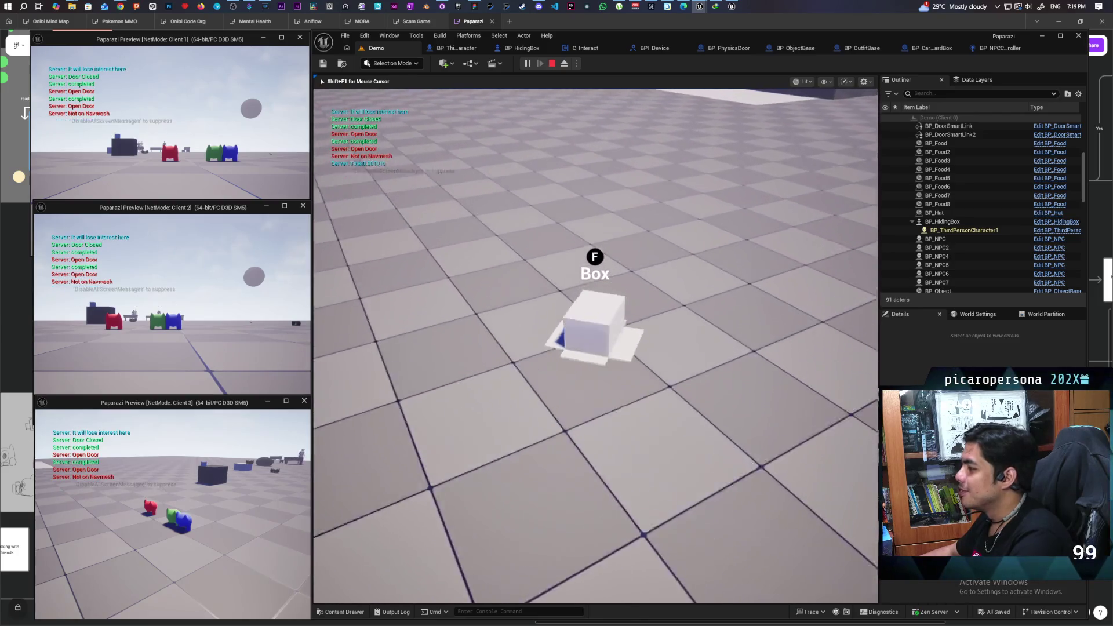
pyautogui.press('f')
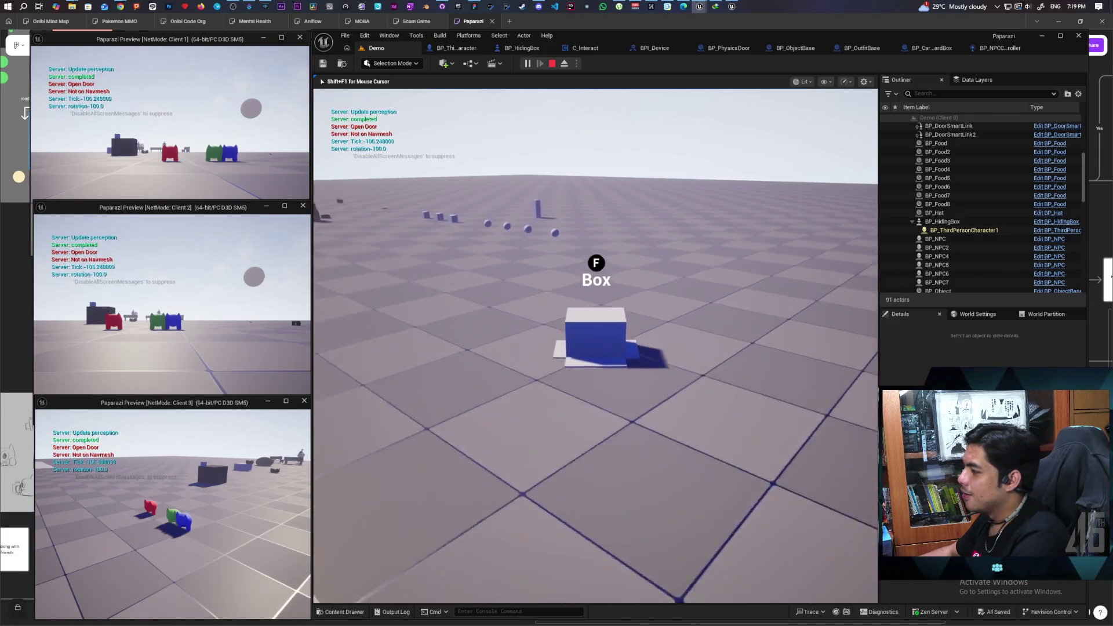
pyautogui.press('Escape')
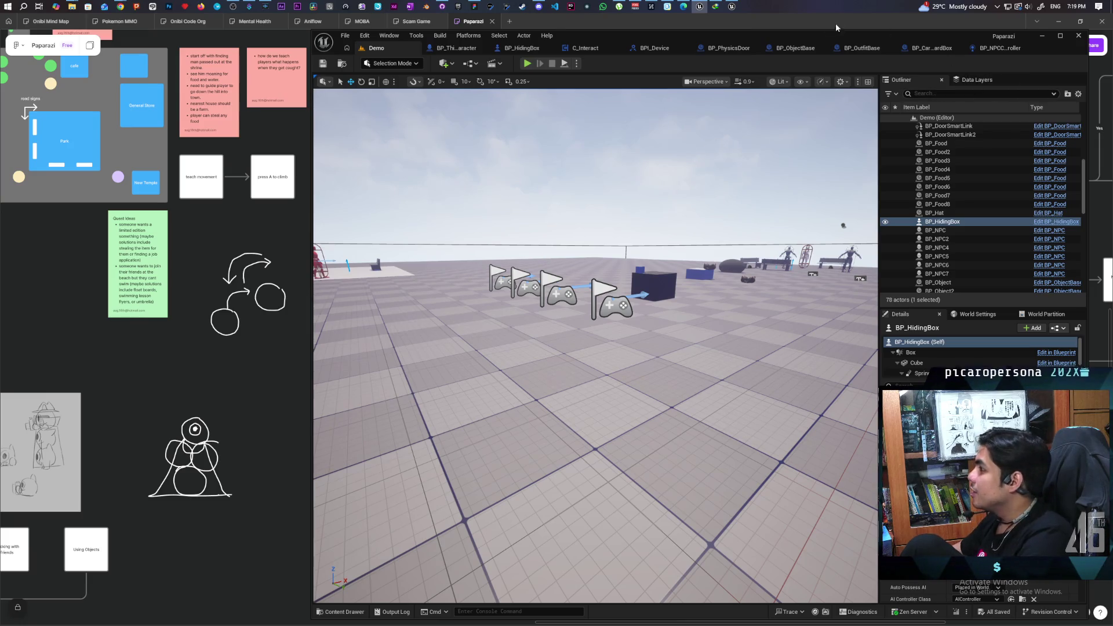
pyautogui.click(730, 8)
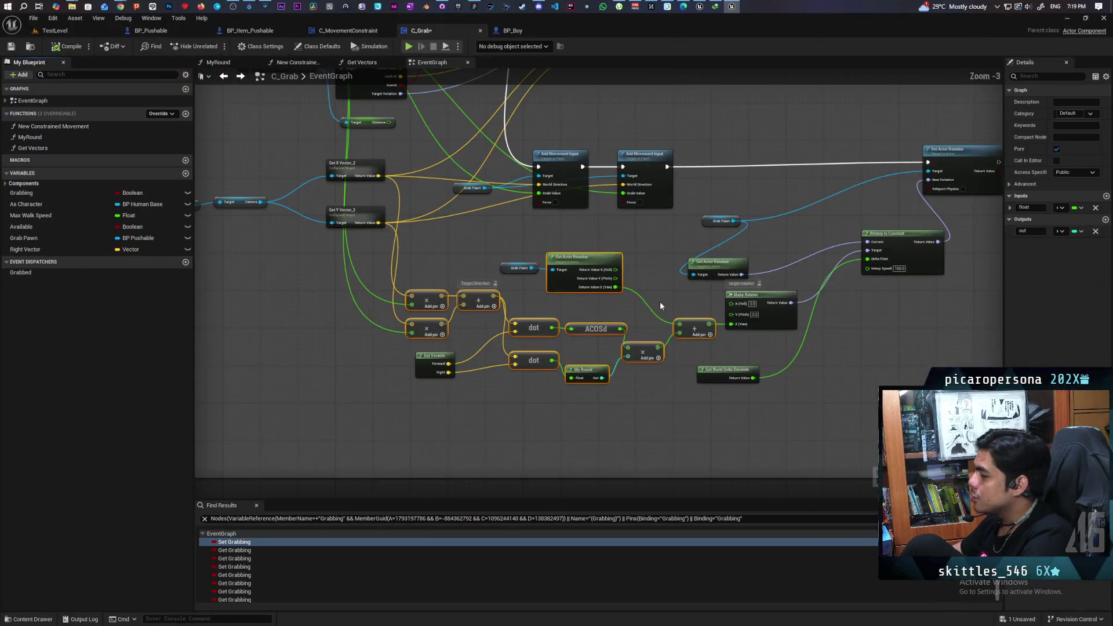
pyautogui.moveTo(659, 301)
pyautogui.mouseDown()
pyautogui.moveTo(543, 300)
pyautogui.moveTo(705, 323)
pyautogui.mouseUp()
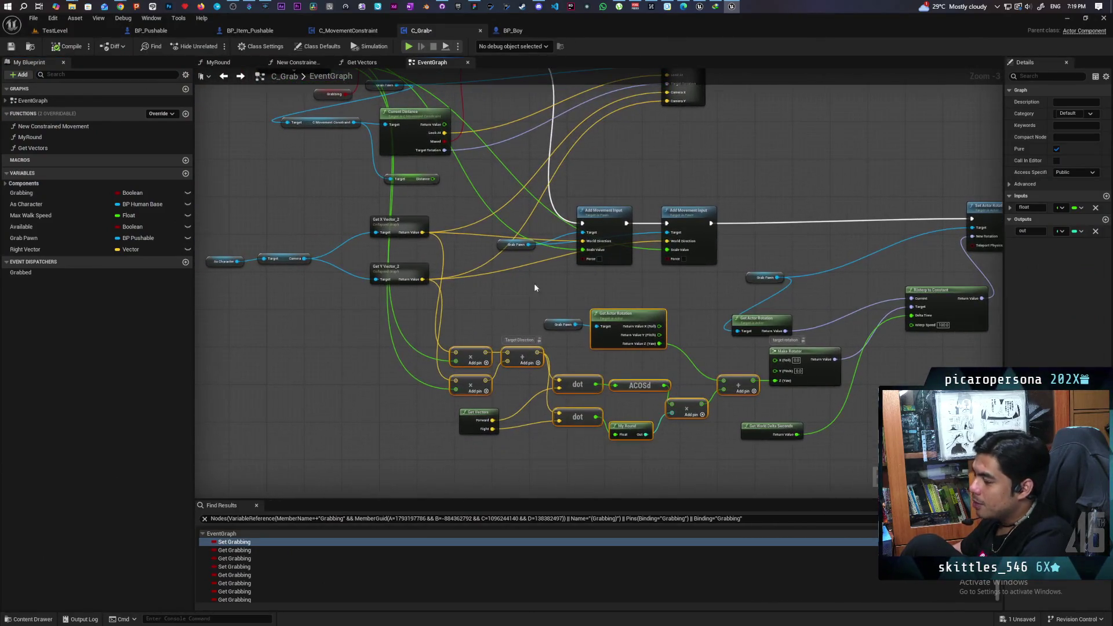
pyautogui.moveTo(542, 311); pyautogui.dragTo(424, 237)
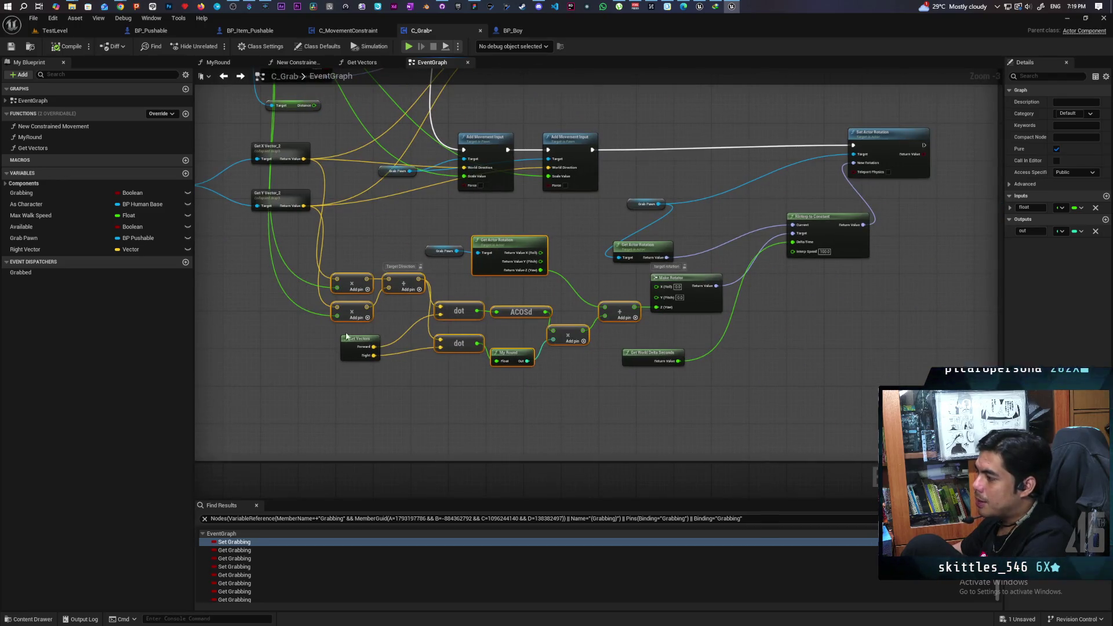
pyautogui.scroll(3, 362, 377)
pyautogui.click(377, 351)
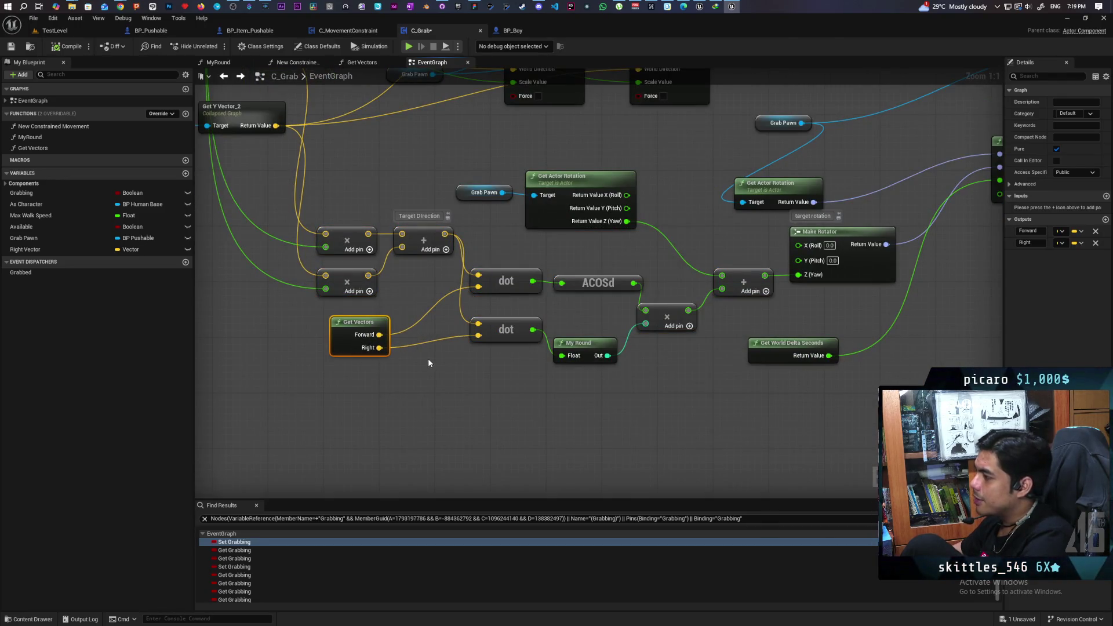
pyautogui.scroll(-3, 429, 363)
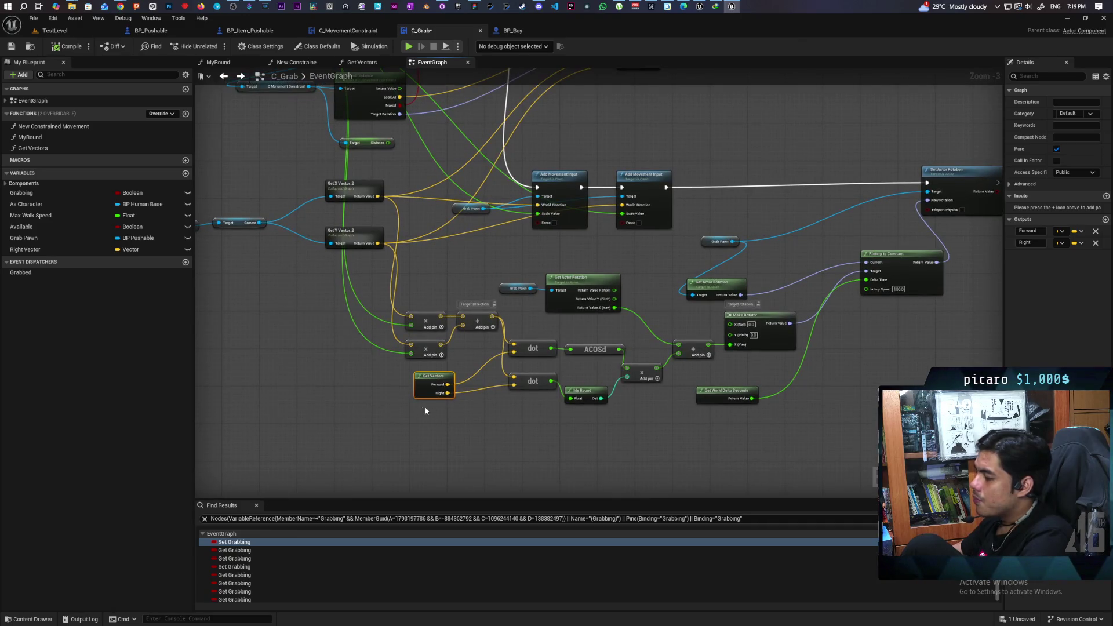
pyautogui.click(425, 410)
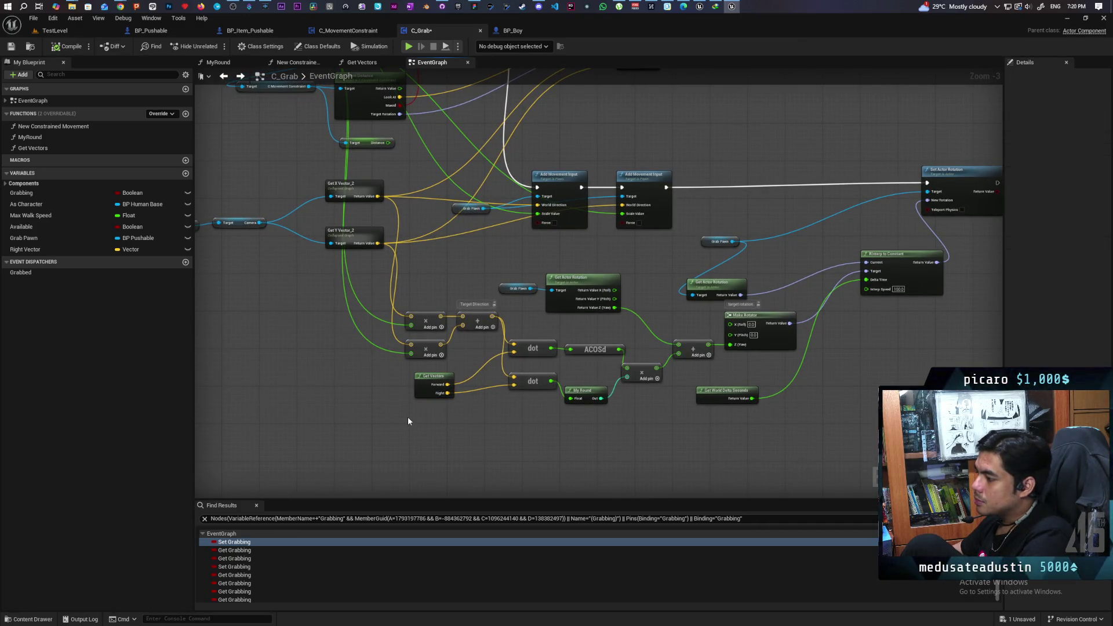
pyautogui.click(434, 380)
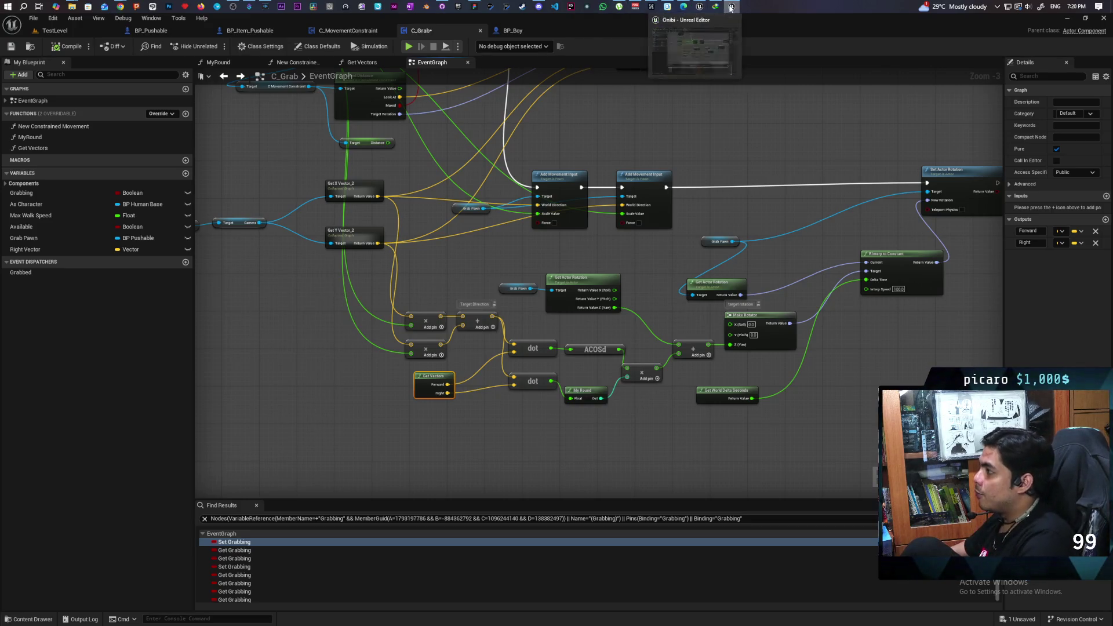
pyautogui.moveTo(730, 8)
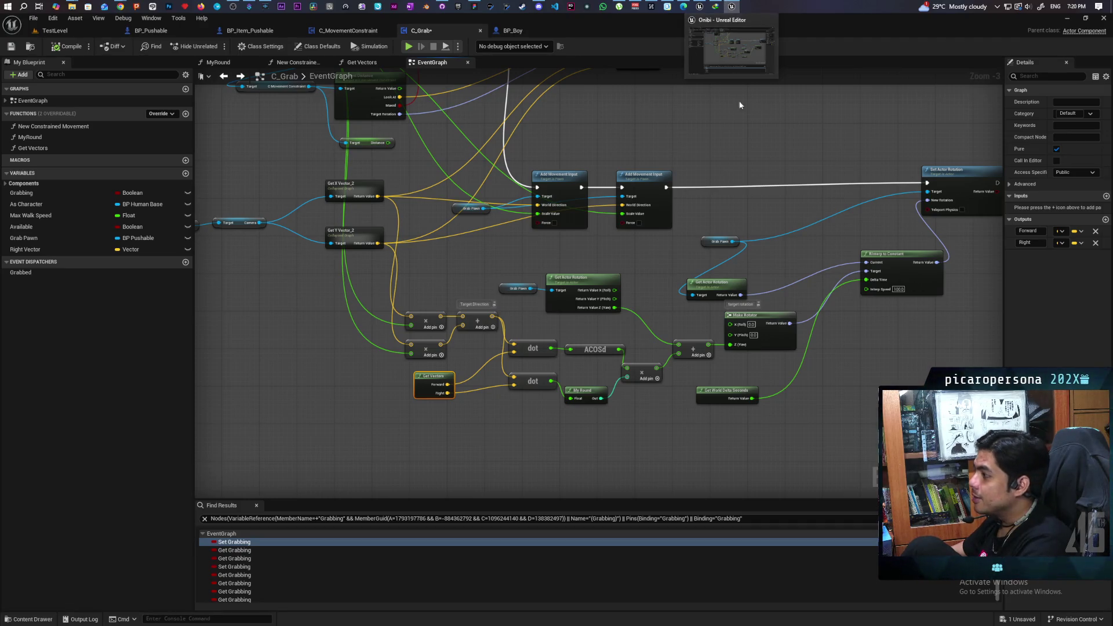
# Minimize the reference project's window and review the Move graph's rotation nodes before returning to BP_HidingBox.
pyautogui.click(1065, 22)
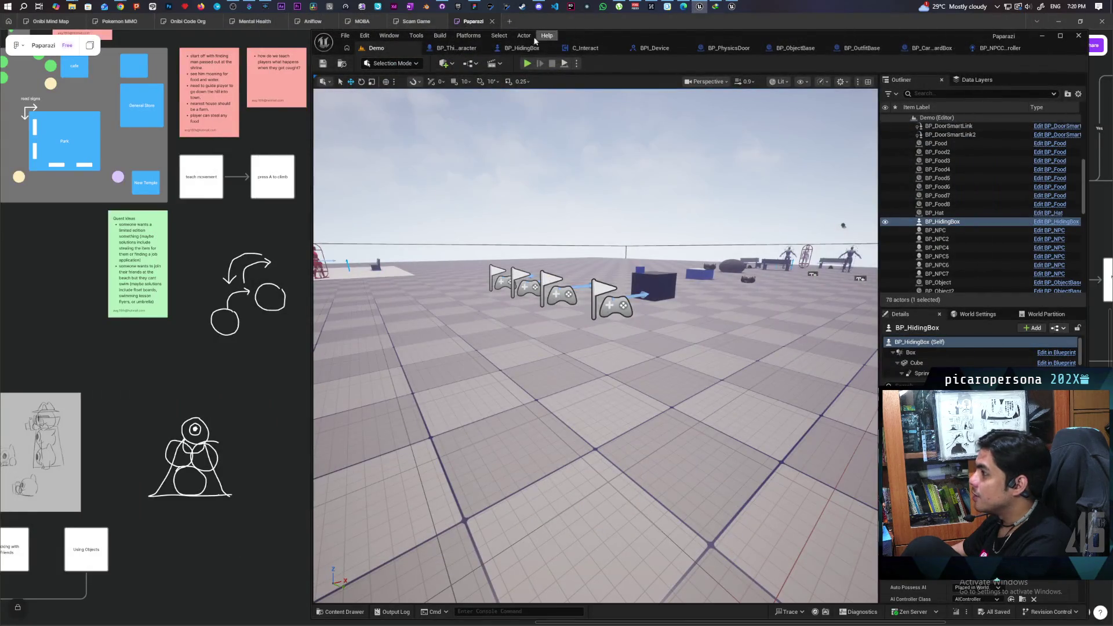
pyautogui.click(522, 51)
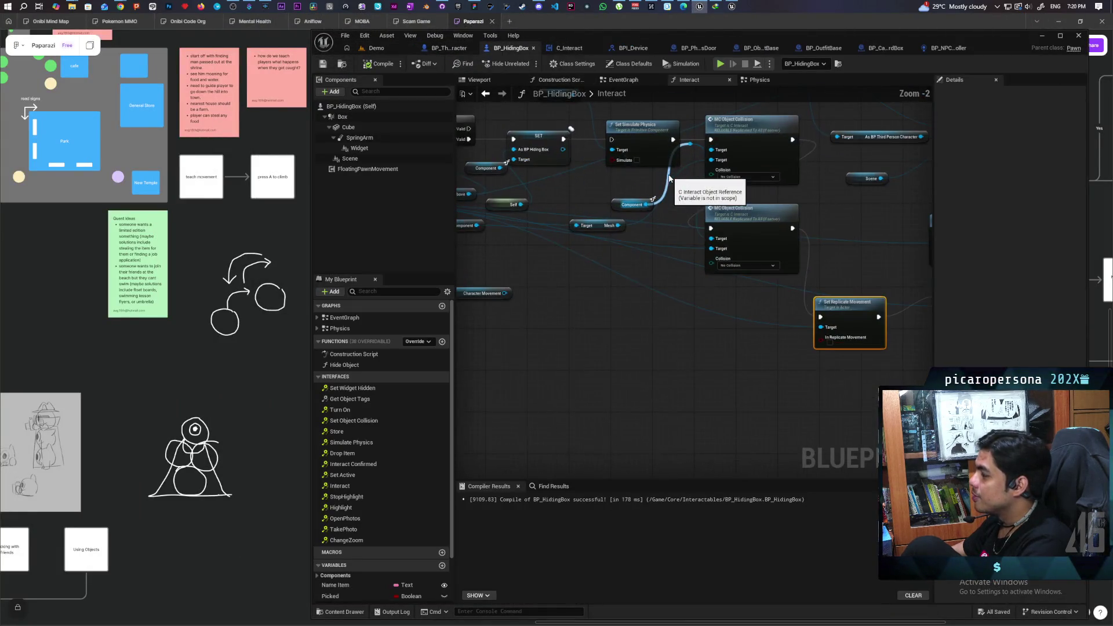
pyautogui.click(452, 47)
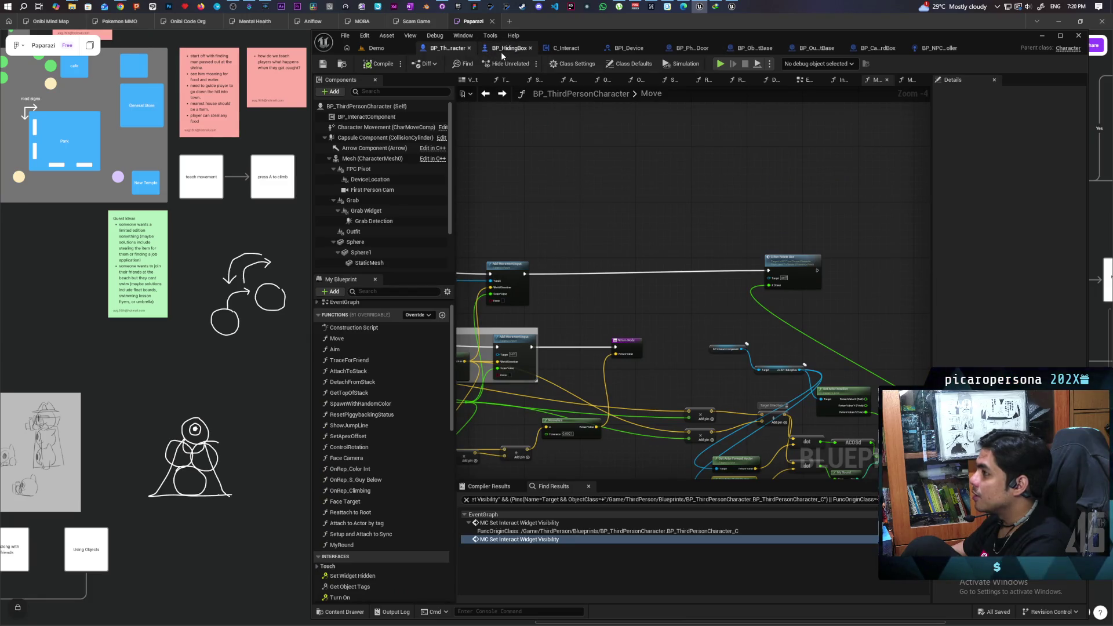
pyautogui.scroll(2, 722, 213)
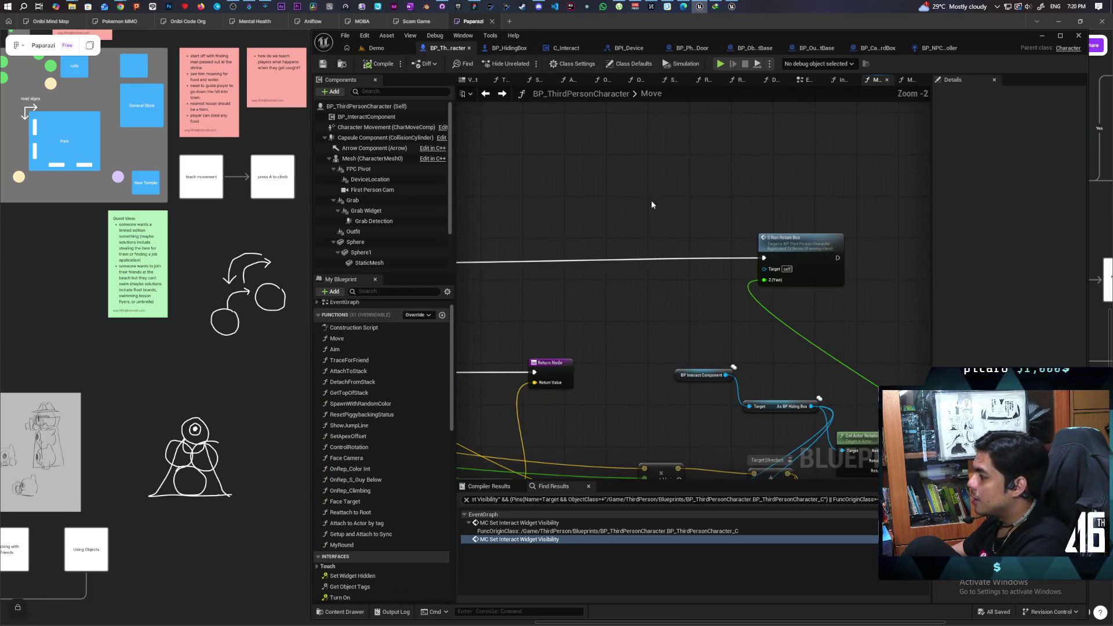
pyautogui.scroll(-1, 642, 193)
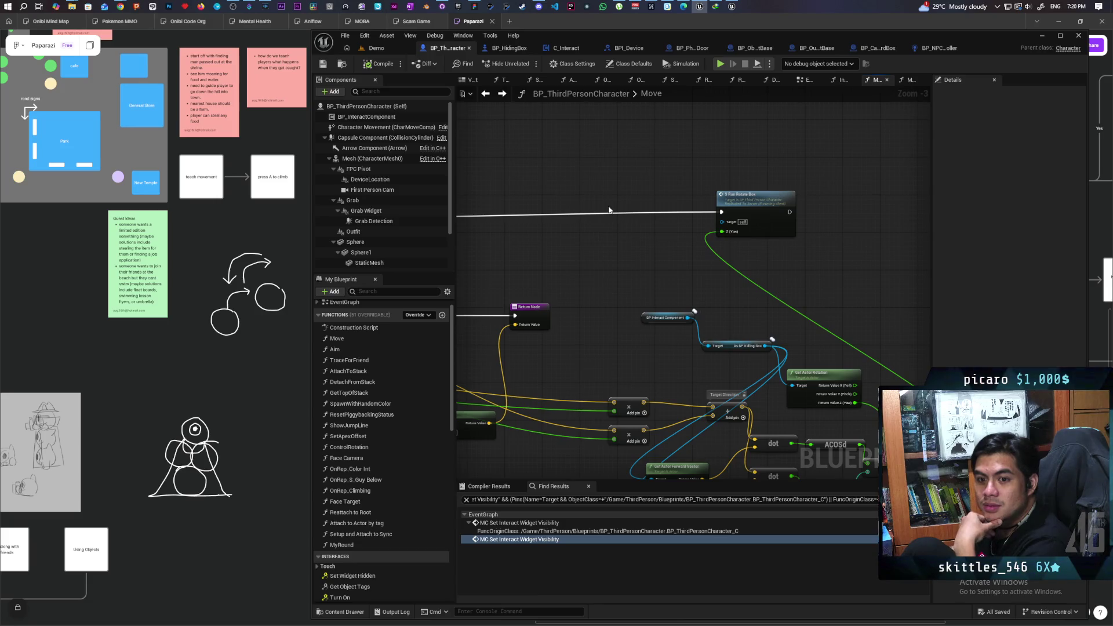
pyautogui.moveTo(651, 299); pyautogui.dragTo(571, 222)
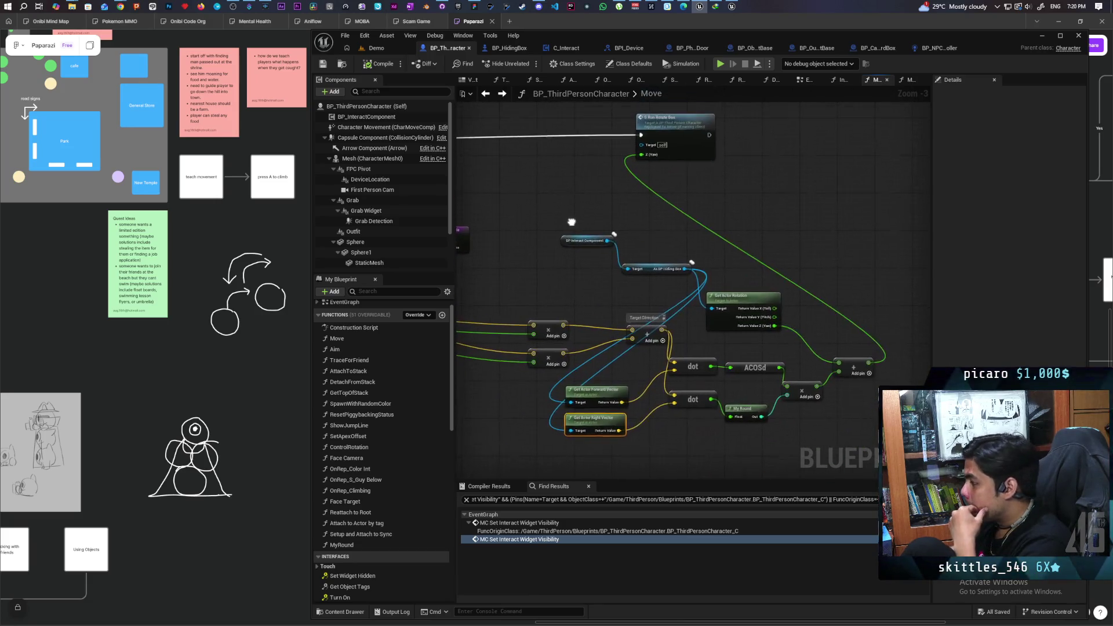
pyautogui.moveTo(571, 287); pyautogui.dragTo(569, 207)
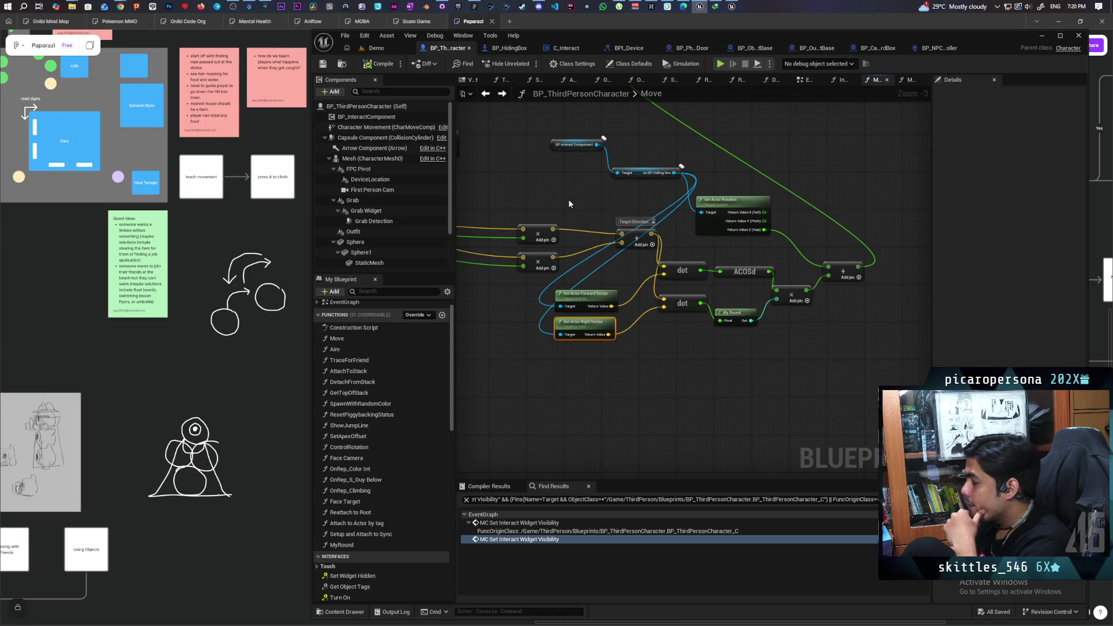
pyautogui.click(509, 48)
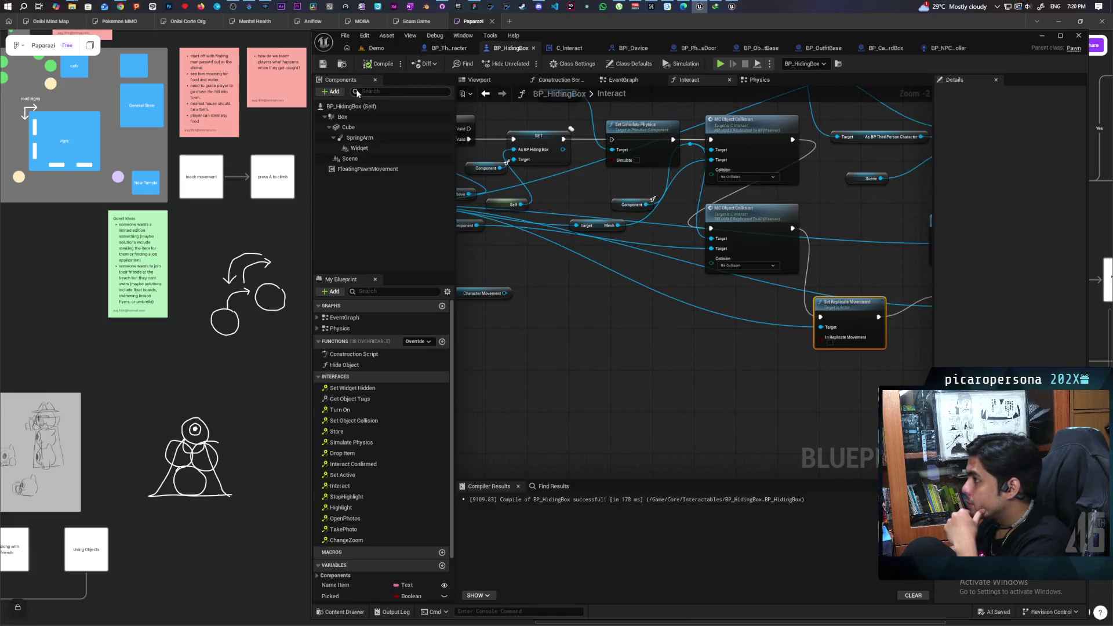
# Select and focus BP_HidingBox's Cube component and inspect its collision settings with the Details filter cleared.
pyautogui.click(477, 80)
pyautogui.click(374, 130)
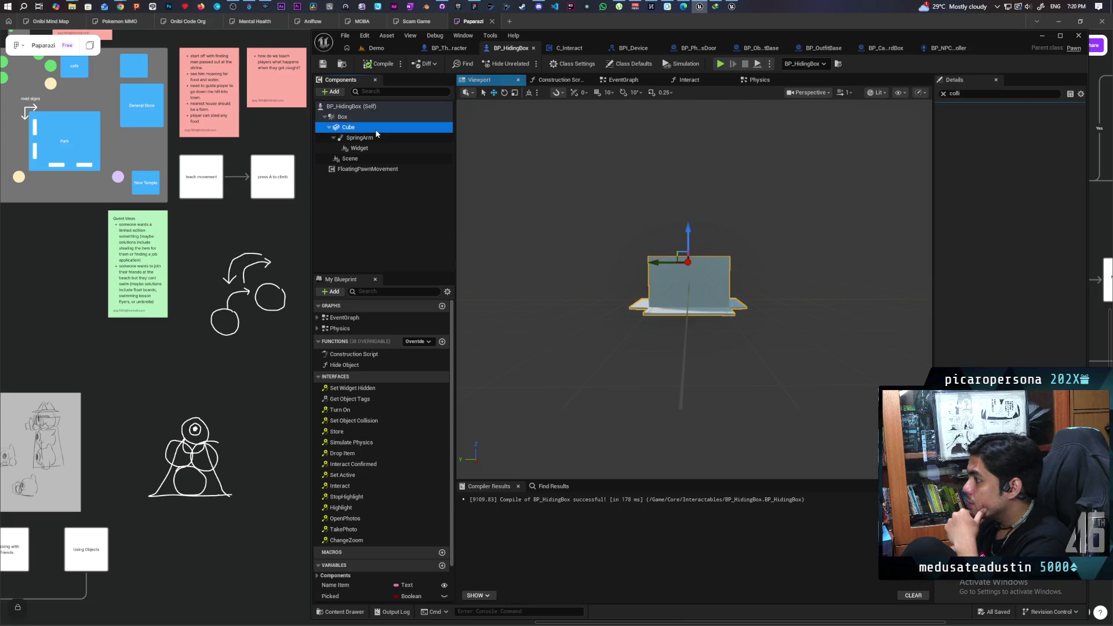
pyautogui.press('f')
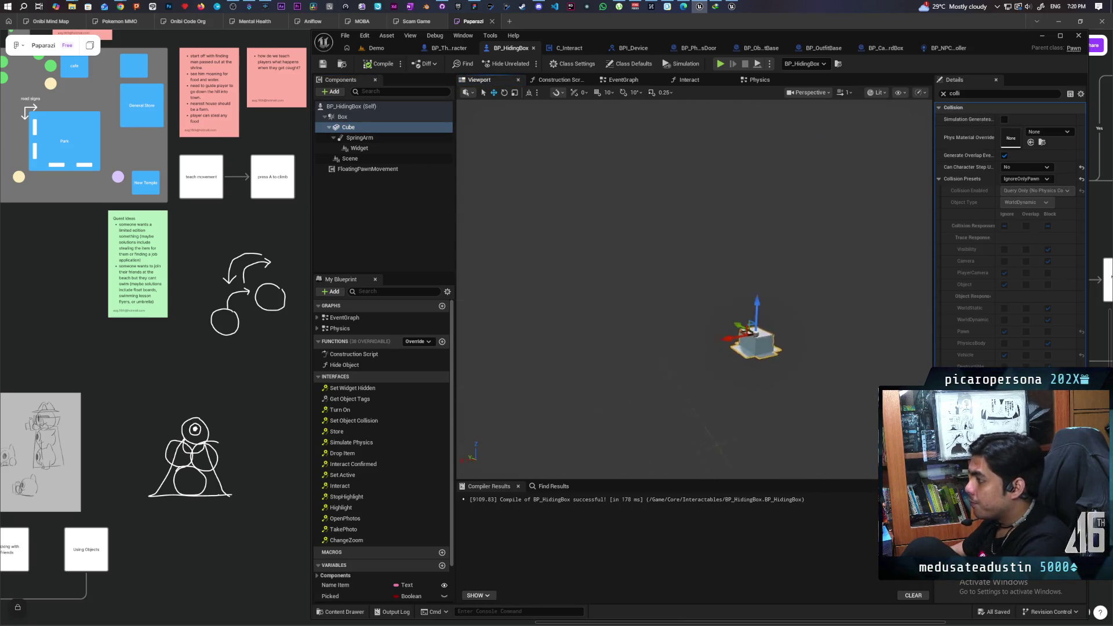
pyautogui.scroll(-5, 667, 318)
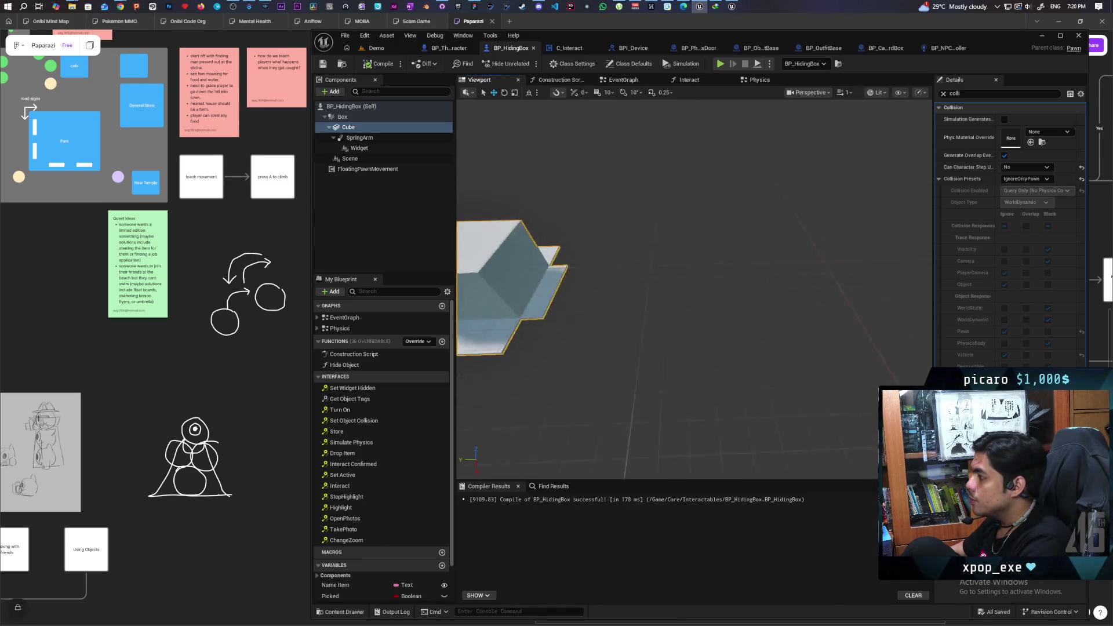
pyautogui.click(359, 114)
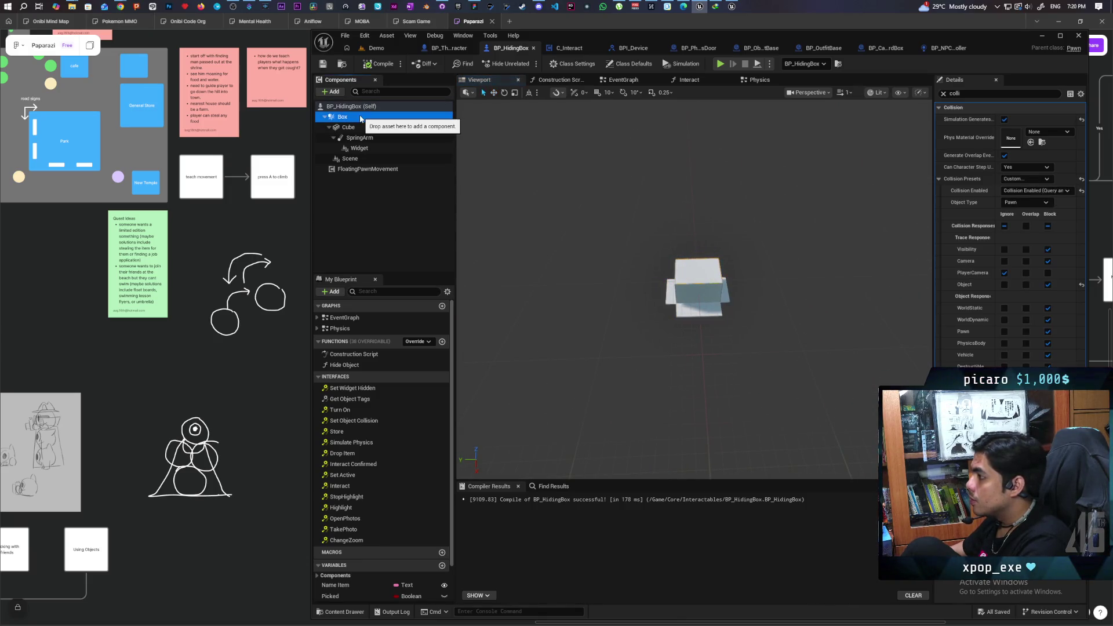
pyautogui.click(343, 117)
pyautogui.click(348, 127)
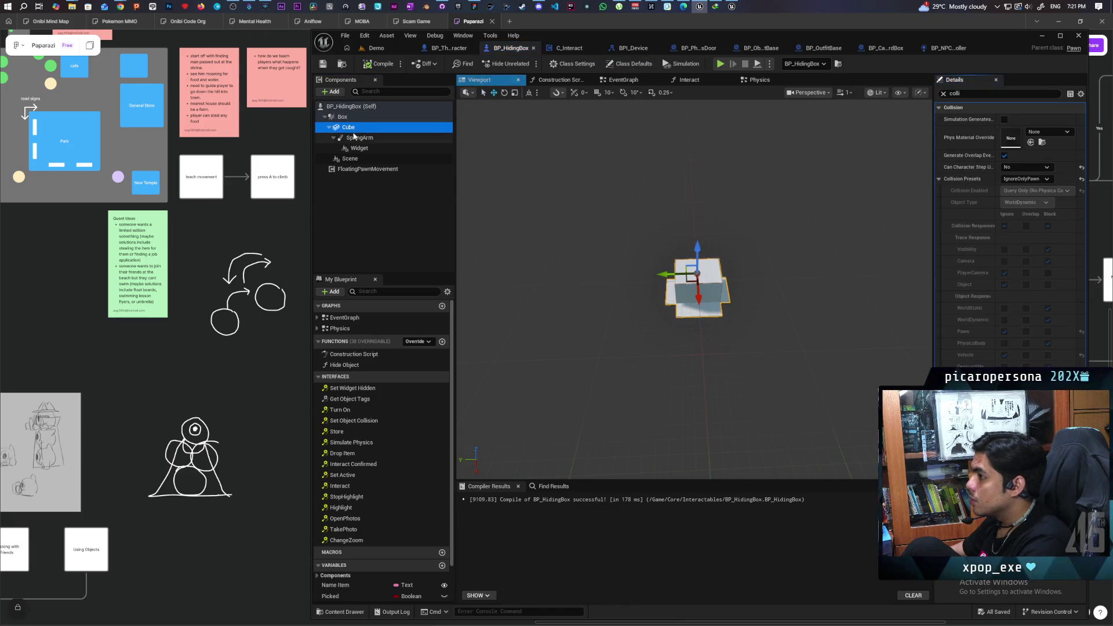
pyautogui.click(944, 94)
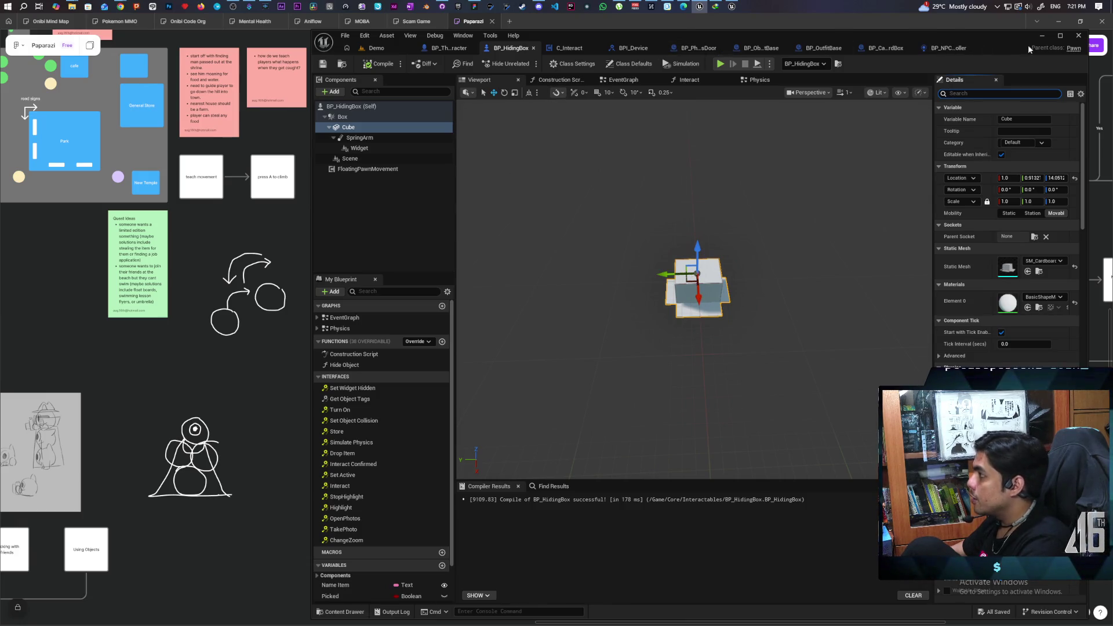
pyautogui.click(457, 48)
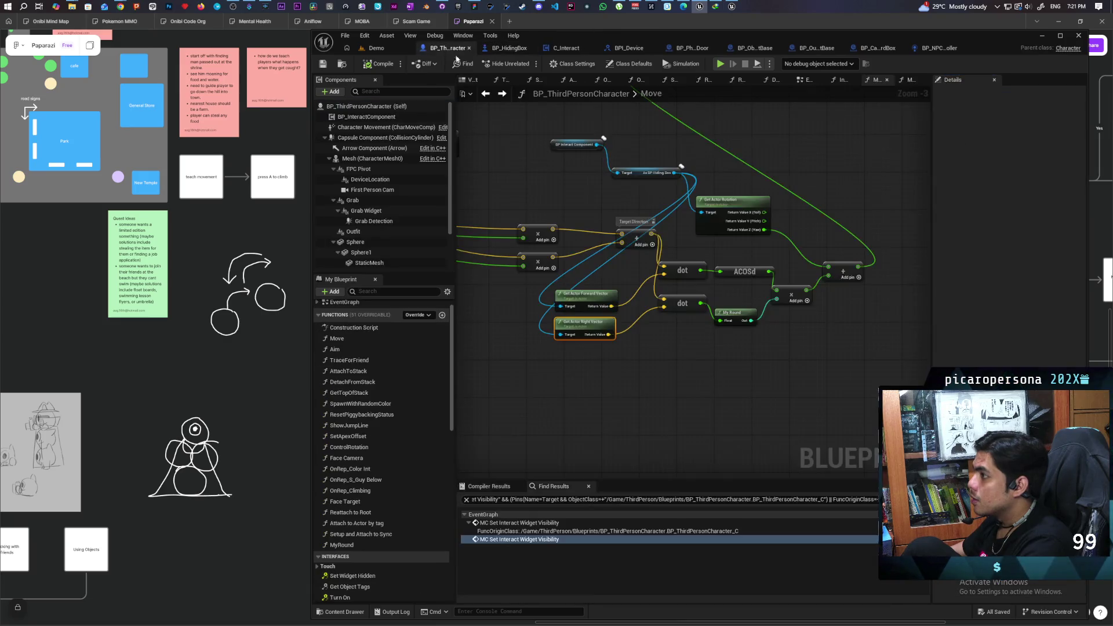
# Add a Negate Vector after Get Actor Right Vector, wire it into the upper dot node, and tidy the nodes.
pyautogui.scroll(2, 657, 334)
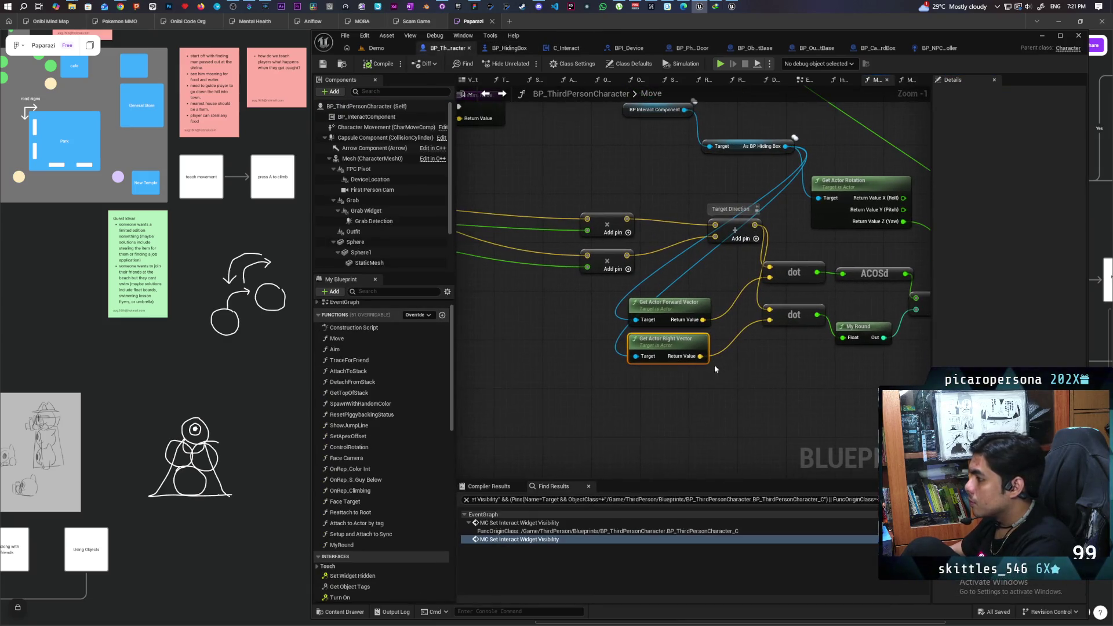
pyautogui.moveTo(673, 352)
pyautogui.mouseDown()
pyautogui.moveTo(654, 370)
pyautogui.moveTo(722, 378)
pyautogui.mouseUp()
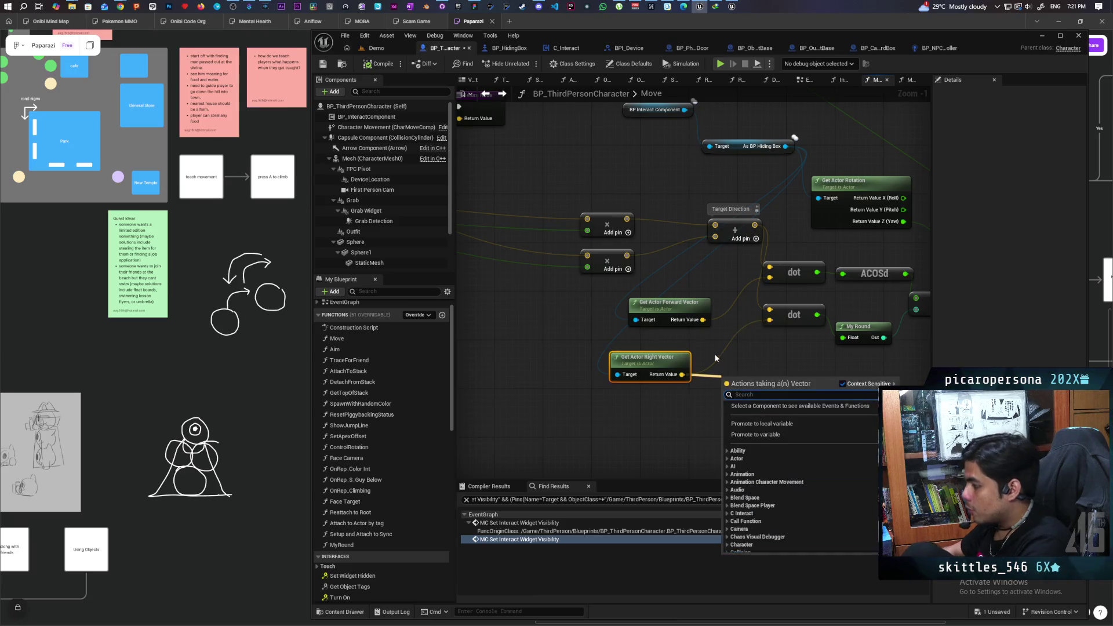
pyautogui.write('negat')
pyautogui.press('Return')
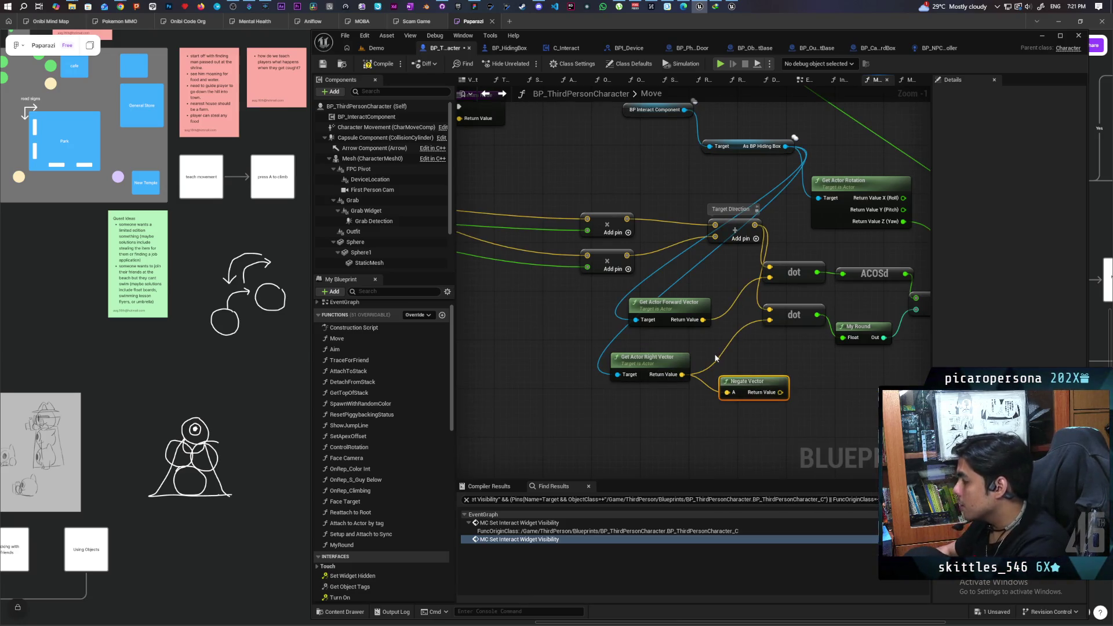
pyautogui.moveTo(701, 326); pyautogui.dragTo(770, 320)
pyautogui.moveTo(780, 392); pyautogui.dragTo(769, 278)
pyautogui.moveTo(668, 363)
pyautogui.mouseDown()
pyautogui.moveTo(692, 277)
pyautogui.moveTo(654, 351)
pyautogui.mouseUp()
pyautogui.moveTo(753, 395); pyautogui.dragTo(686, 309)
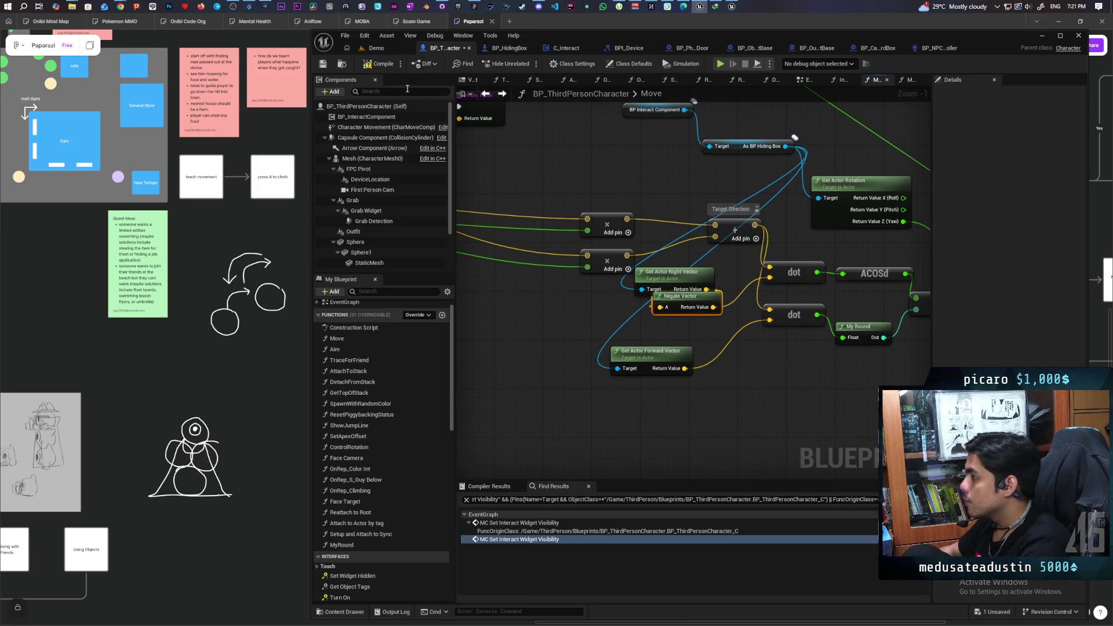
pyautogui.click(387, 49)
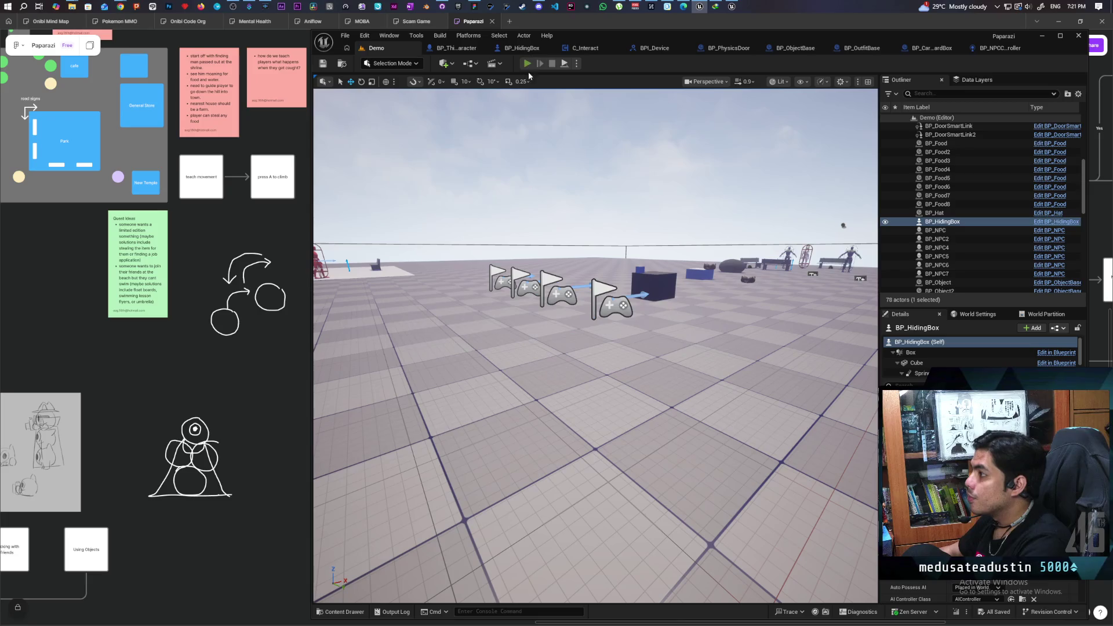
pyautogui.hotkey('alt', 'p')
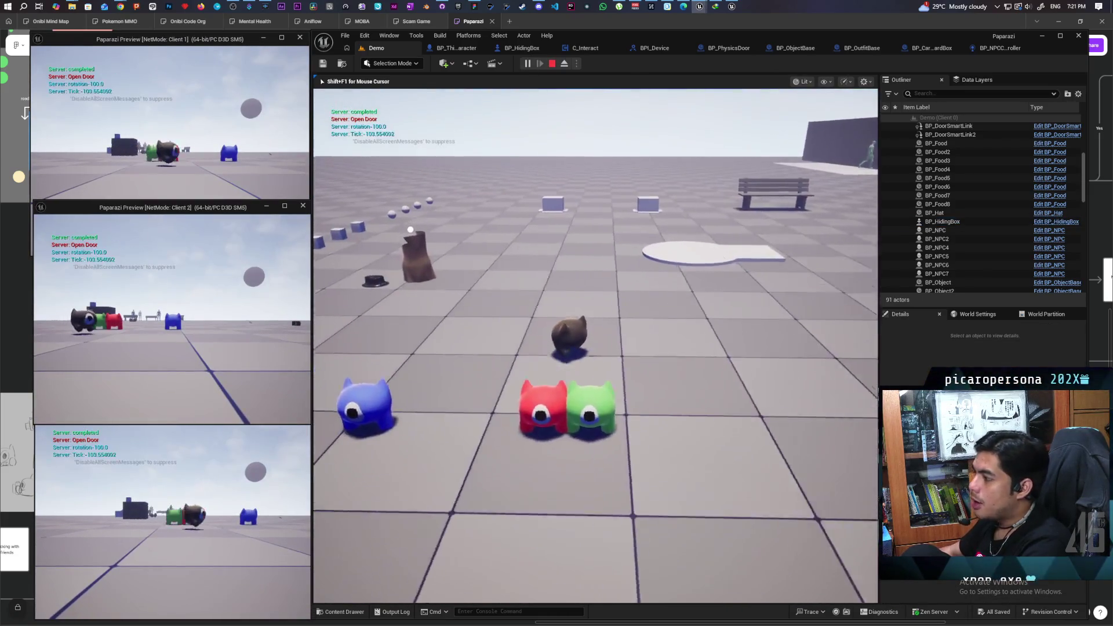
pyautogui.press('w')
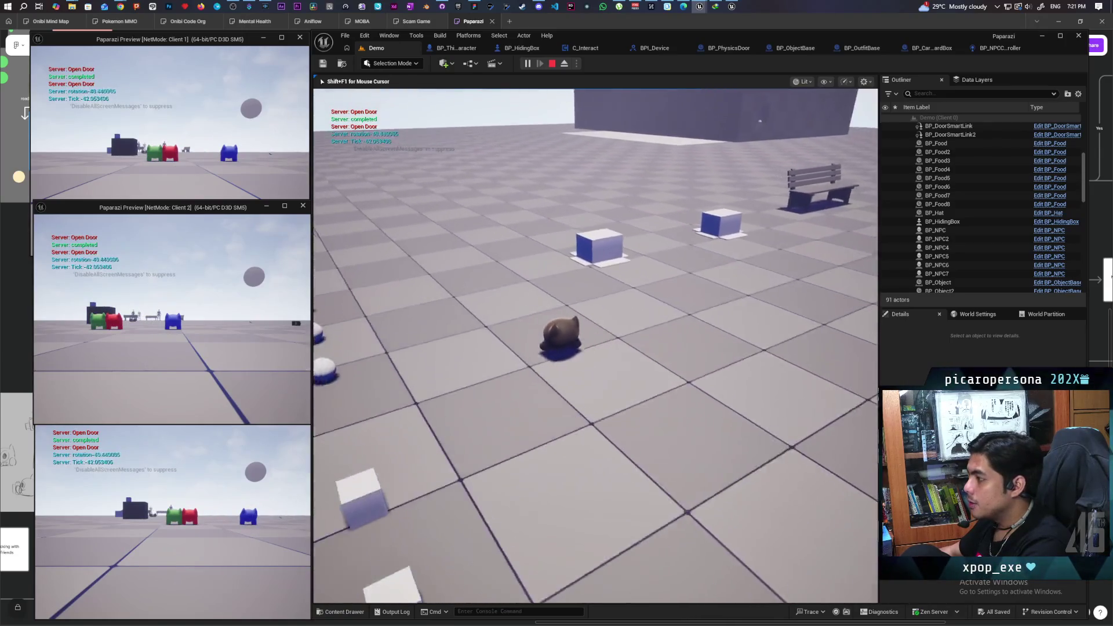
pyautogui.press('w')
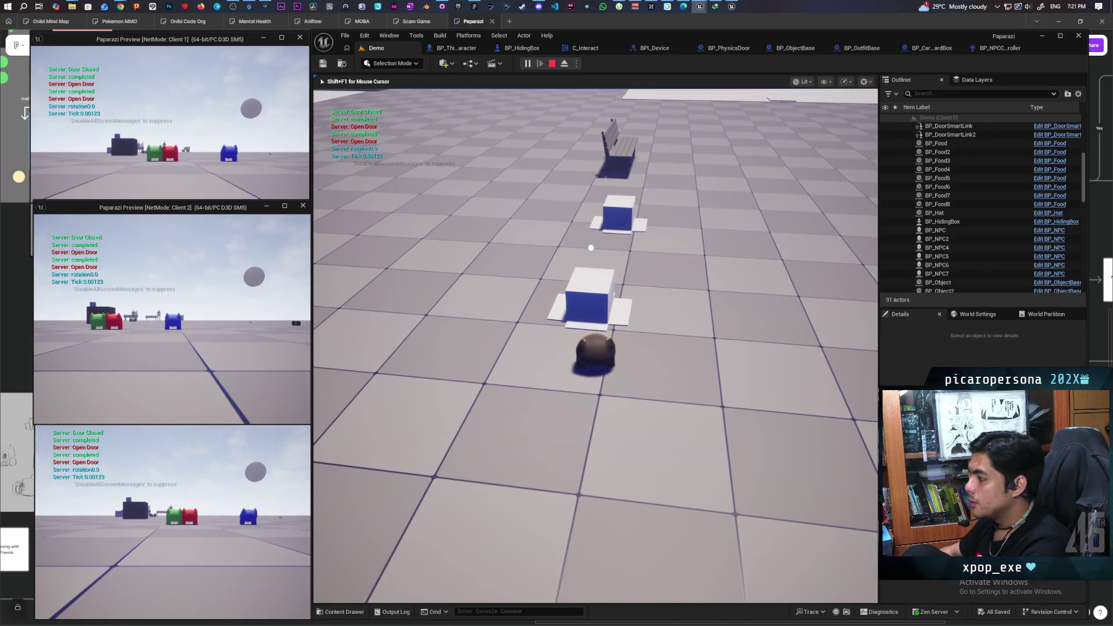
pyautogui.press('w')
pyautogui.press('f')
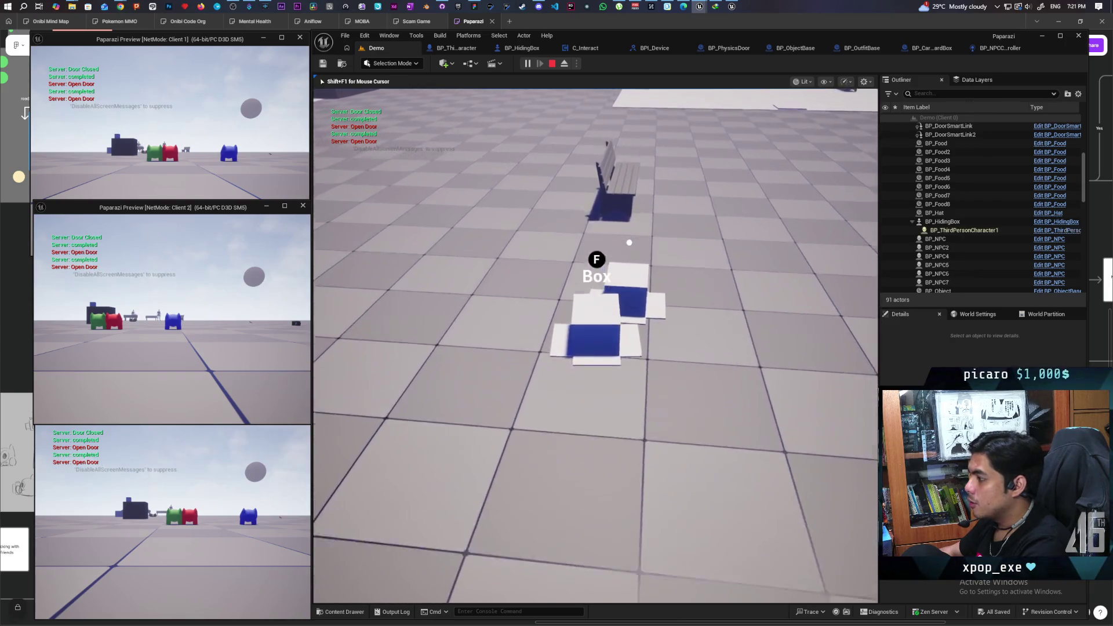
pyautogui.press('w')
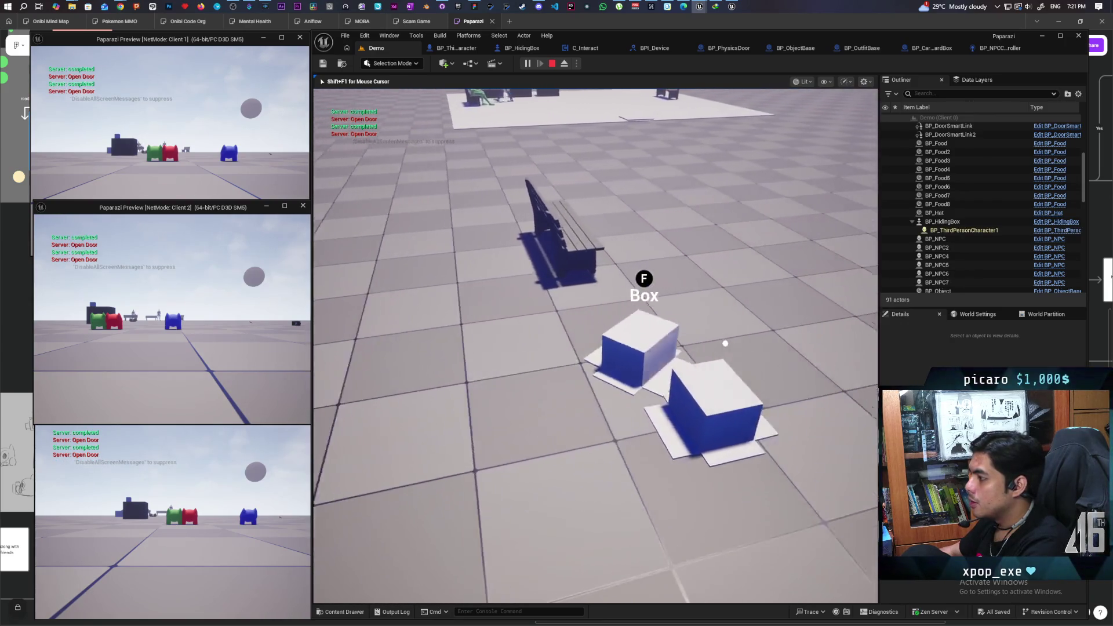
pyautogui.press('w')
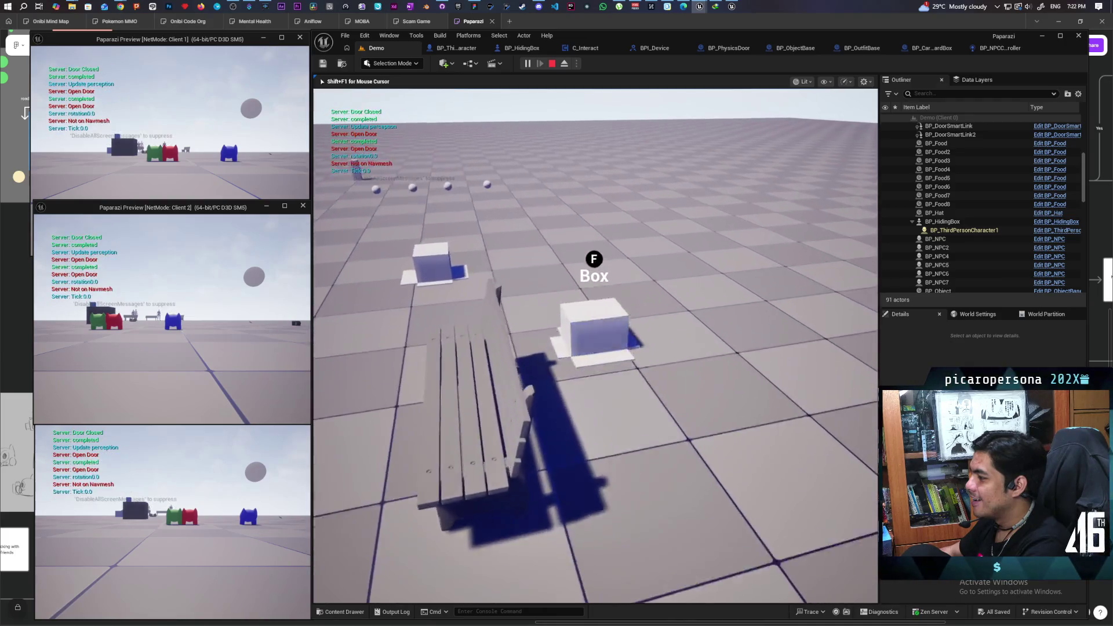
pyautogui.press('Escape')
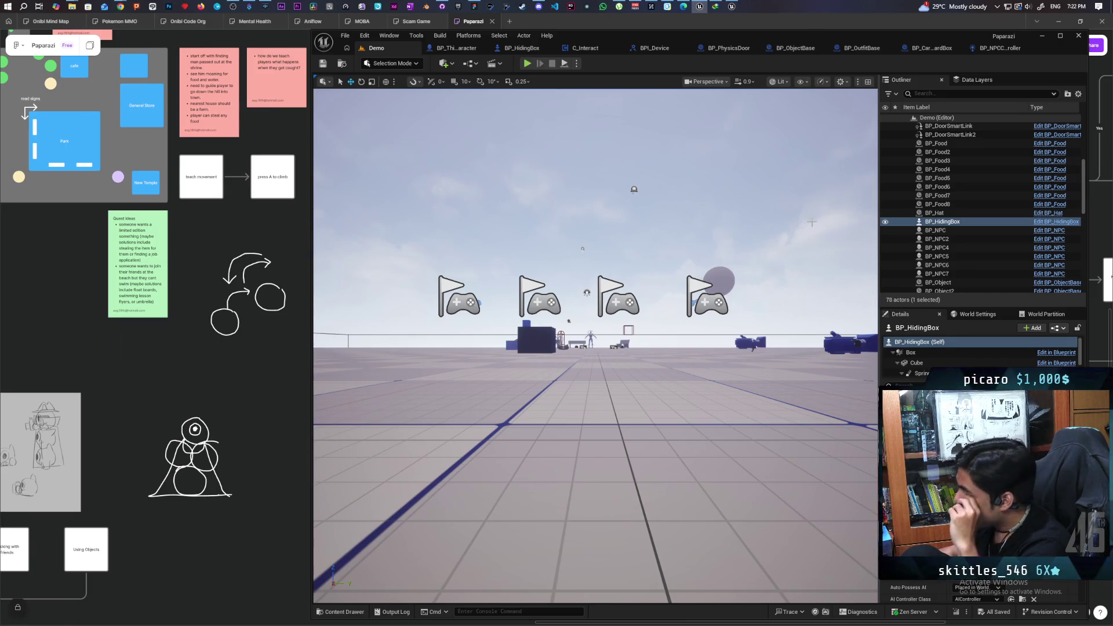
# Set the Run Rotate Box event's RInterp to Constant Interp Speed to 200.
pyautogui.click(462, 49)
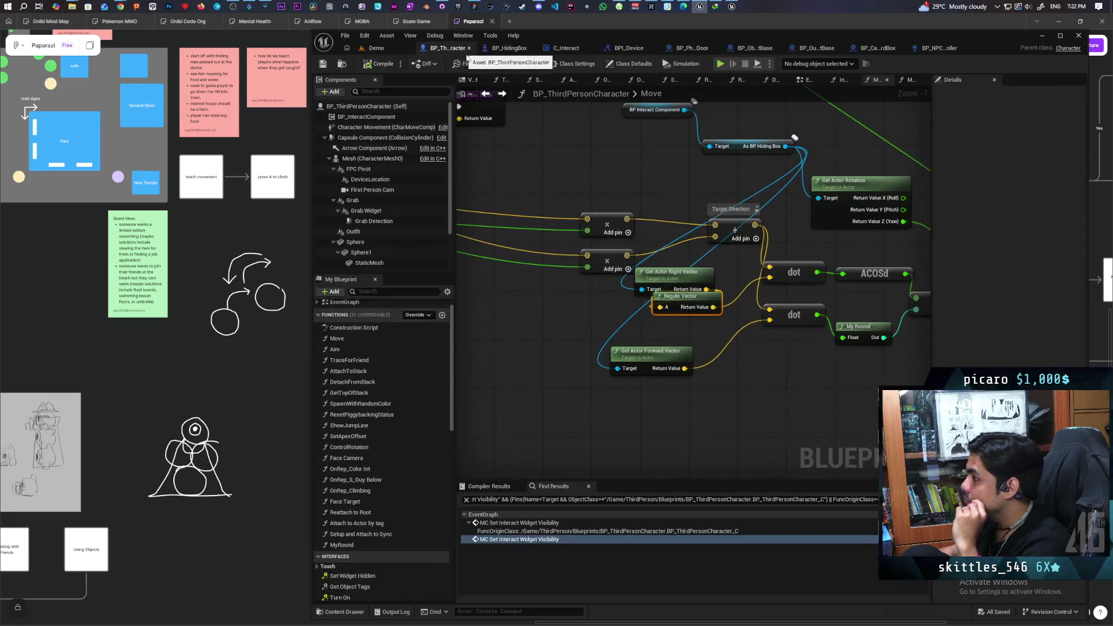
pyautogui.scroll(-4, 601, 183)
pyautogui.scroll(4, 590, 232)
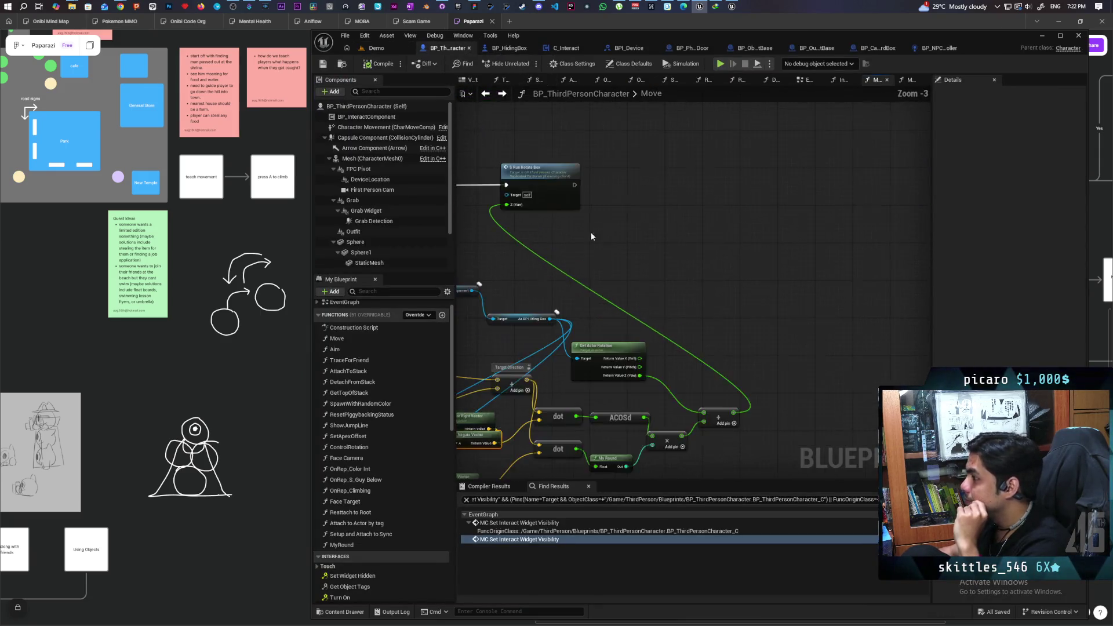
pyautogui.doubleClick(639, 196)
pyautogui.scroll(3, 733, 297)
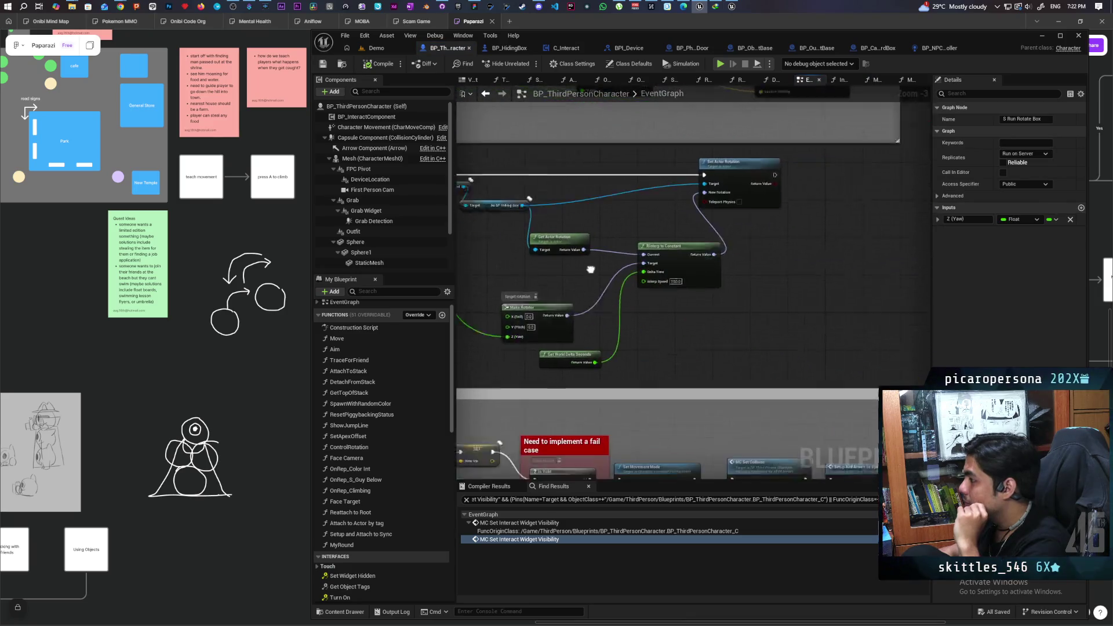
pyautogui.scroll(3, 586, 279)
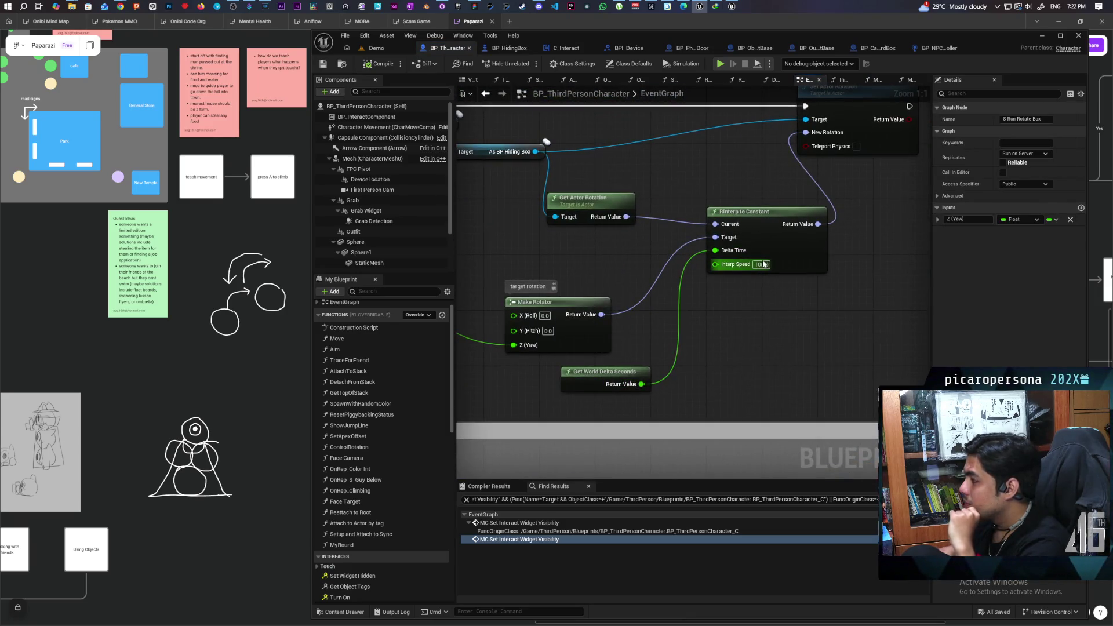
pyautogui.write('200')
pyautogui.press('Return')
pyautogui.click(812, 308)
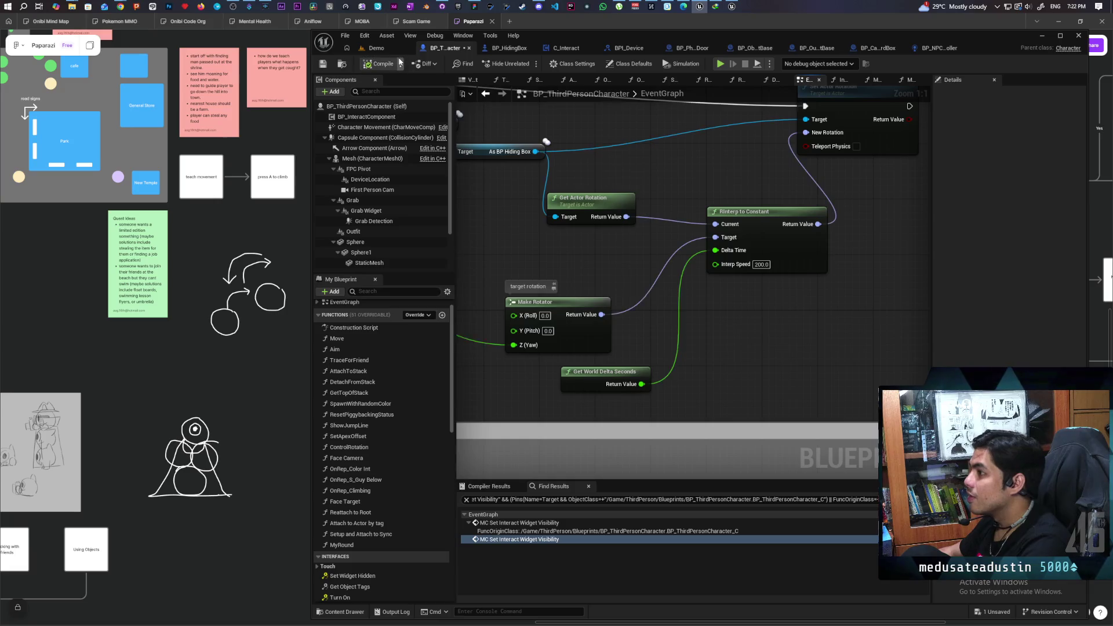
pyautogui.click(383, 49)
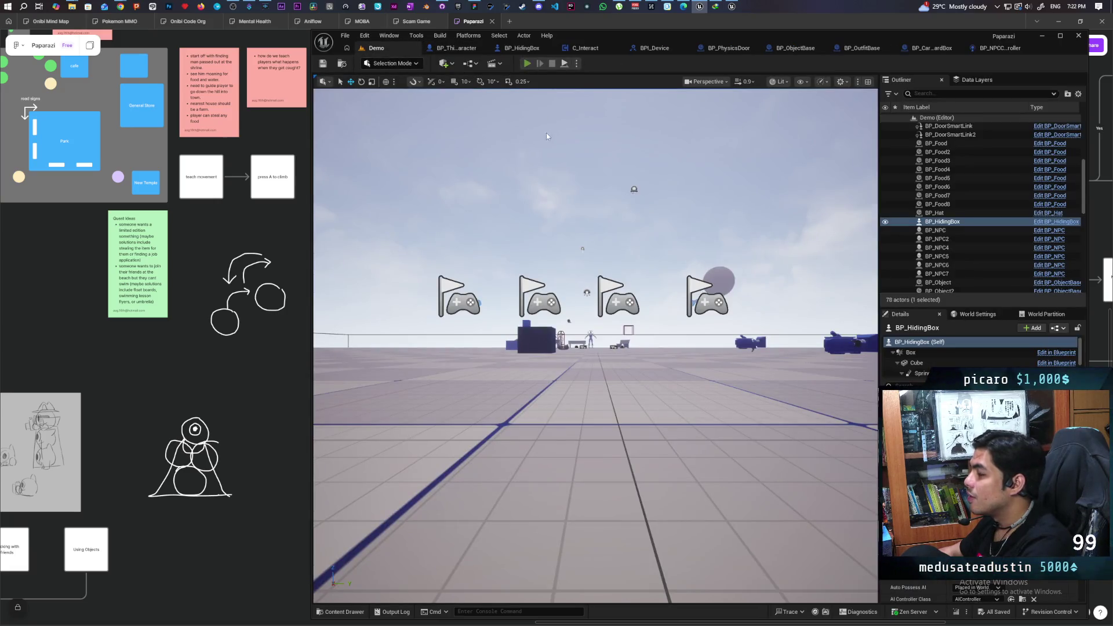
# Start a multiplayer PIE session of the Demo level and walk toward the hiding box.
pyautogui.hotkey('alt', 'p')
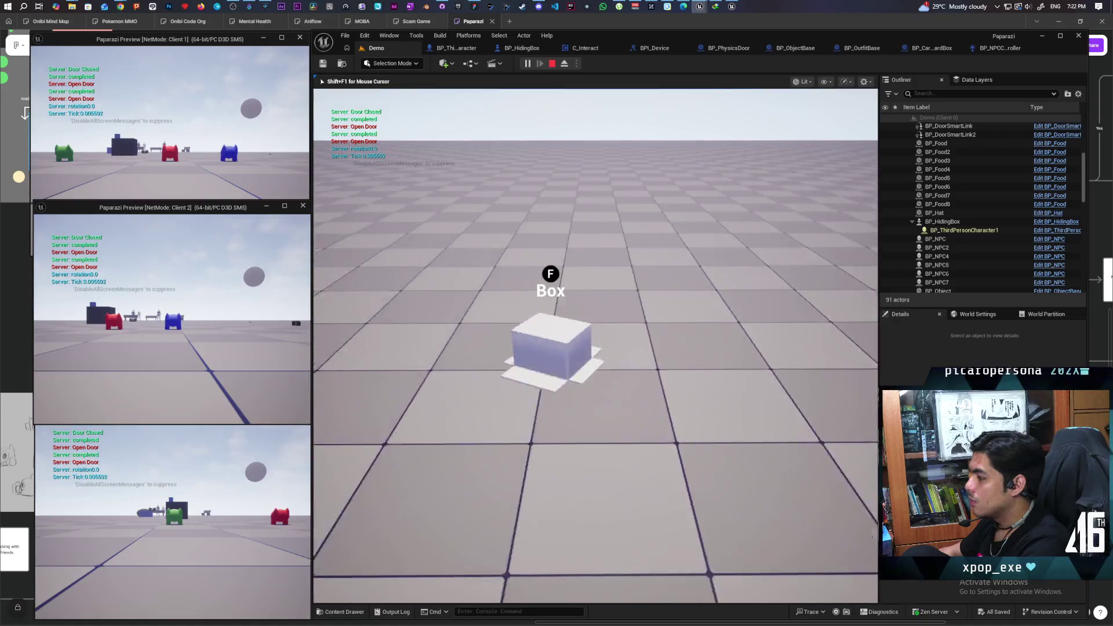
pyautogui.press('w')
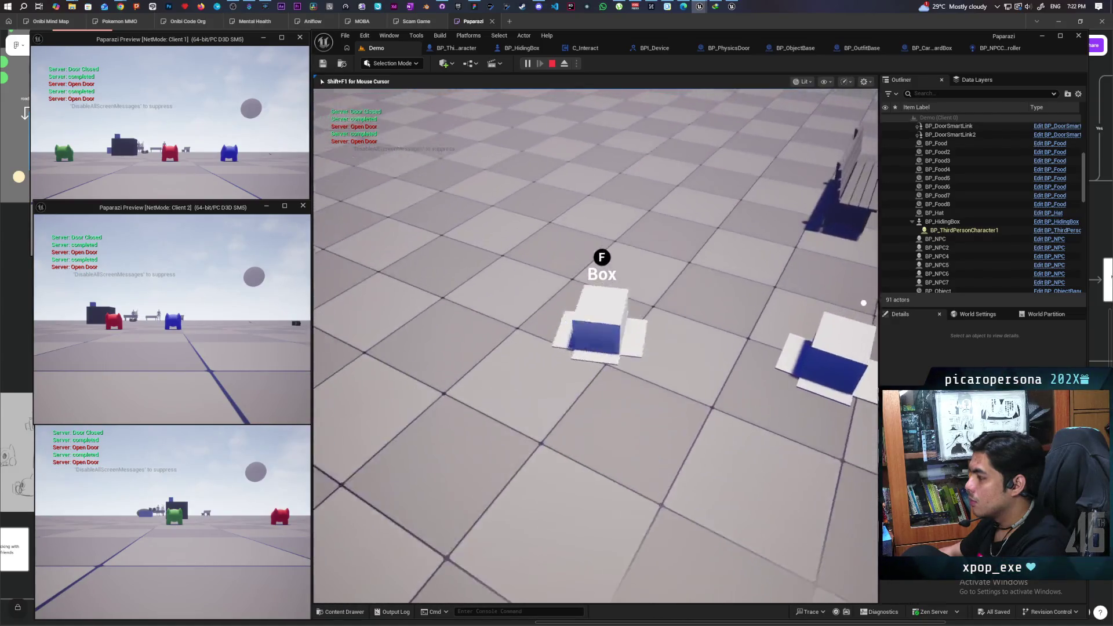
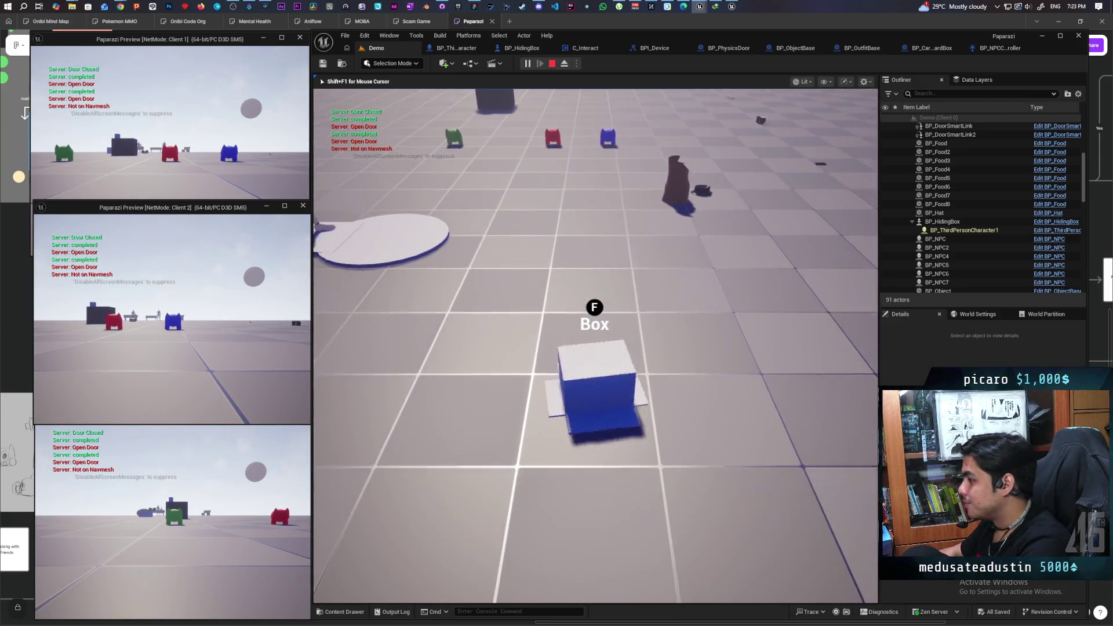
# Stop the multiplayer test session and open BP_ThirdPersonCharacter's EventGraph.
pyautogui.press('Escape')
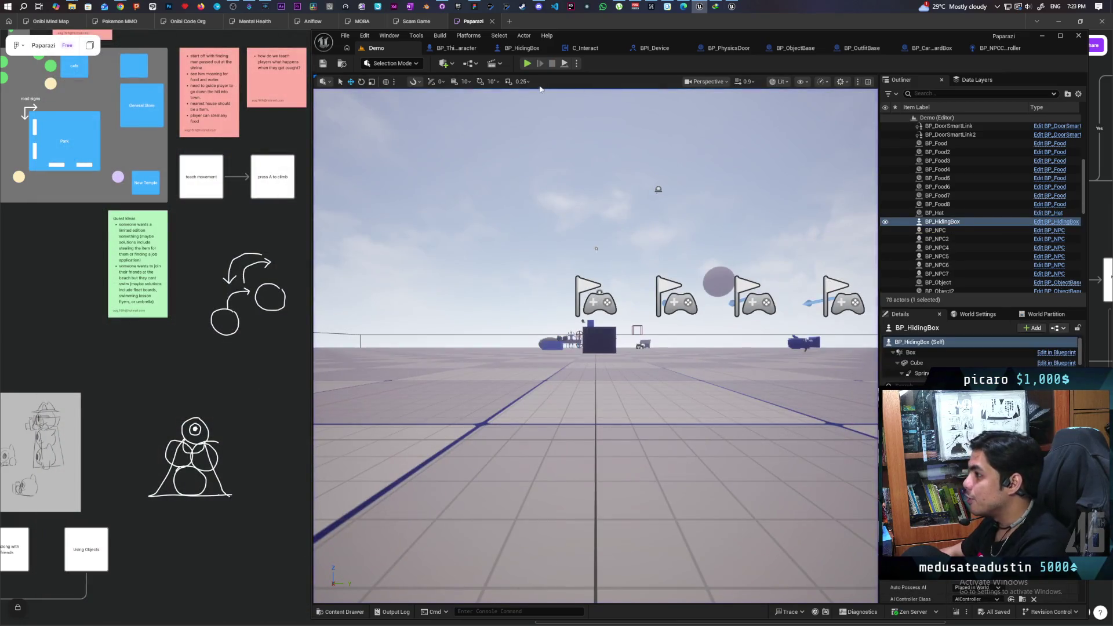
pyautogui.click(521, 49)
pyautogui.click(444, 50)
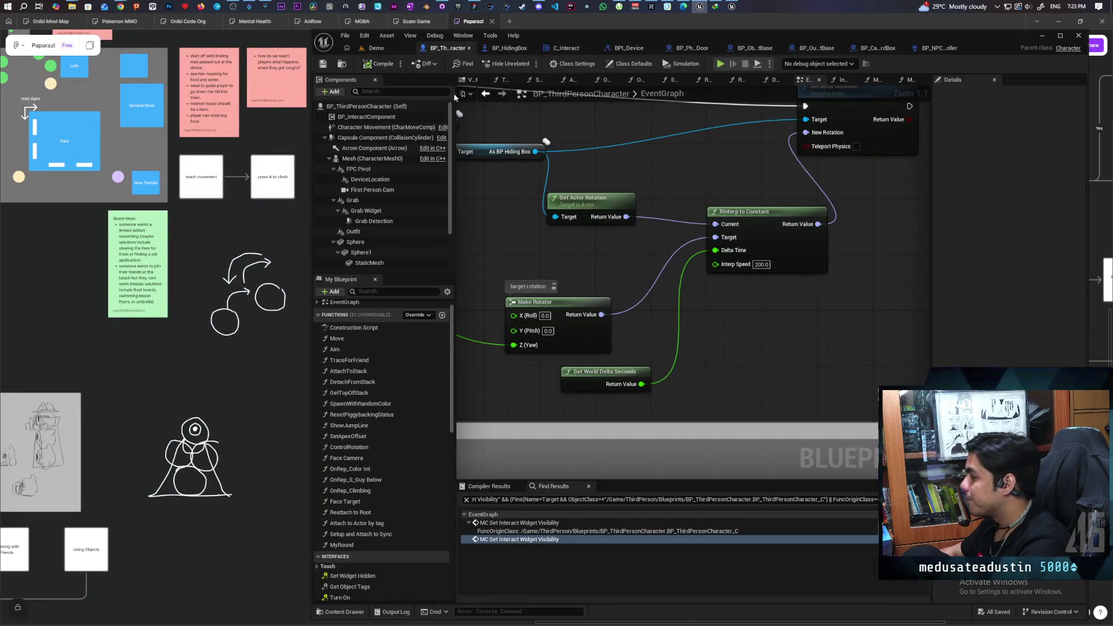
# Move the Make Rotator node up beside Get Actor Rotation, then return to the Demo level.
pyautogui.scroll(-3, 718, 366)
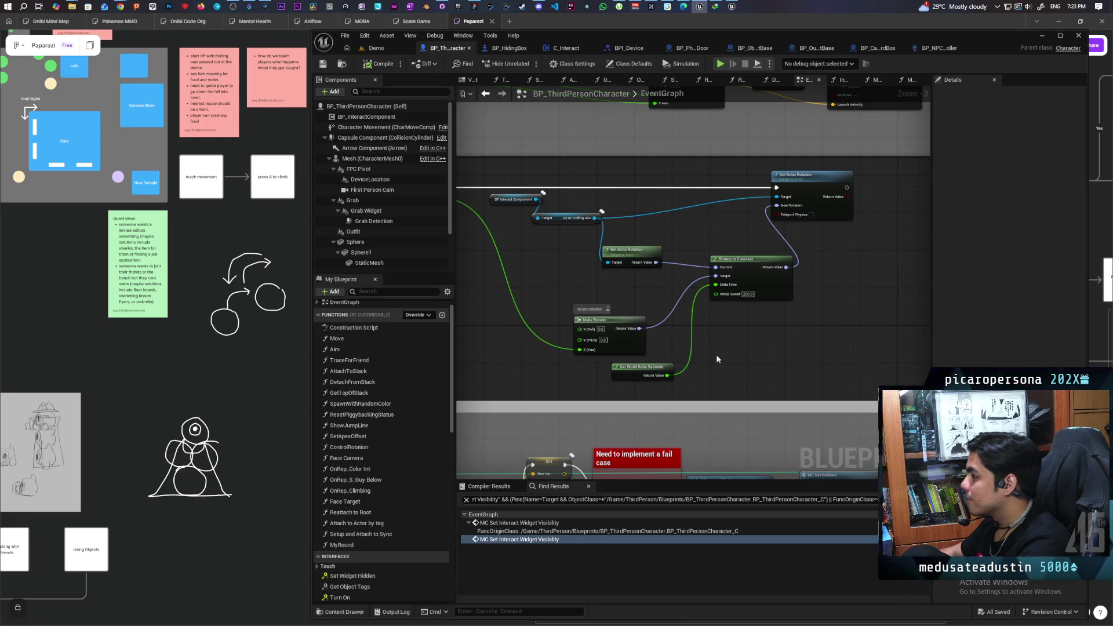
pyautogui.moveTo(717, 359); pyautogui.dragTo(770, 359)
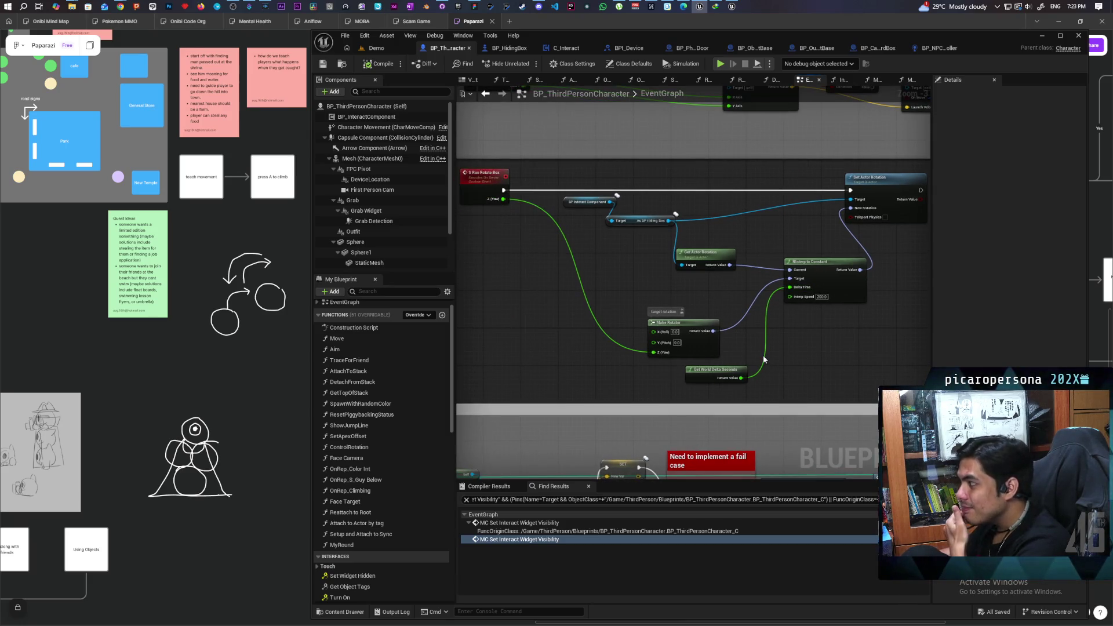
pyautogui.scroll(2, 784, 356)
pyautogui.moveTo(784, 352)
pyautogui.mouseDown()
pyautogui.moveTo(794, 393)
pyautogui.moveTo(886, 389)
pyautogui.moveTo(816, 387)
pyautogui.mouseUp()
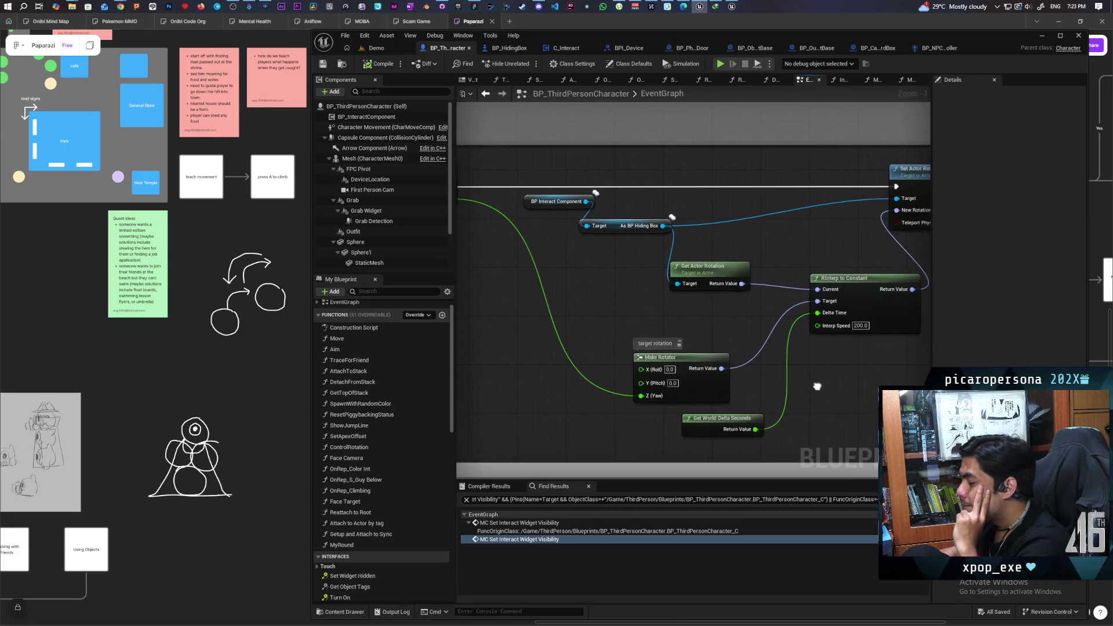
pyautogui.moveTo(701, 364); pyautogui.dragTo(725, 318)
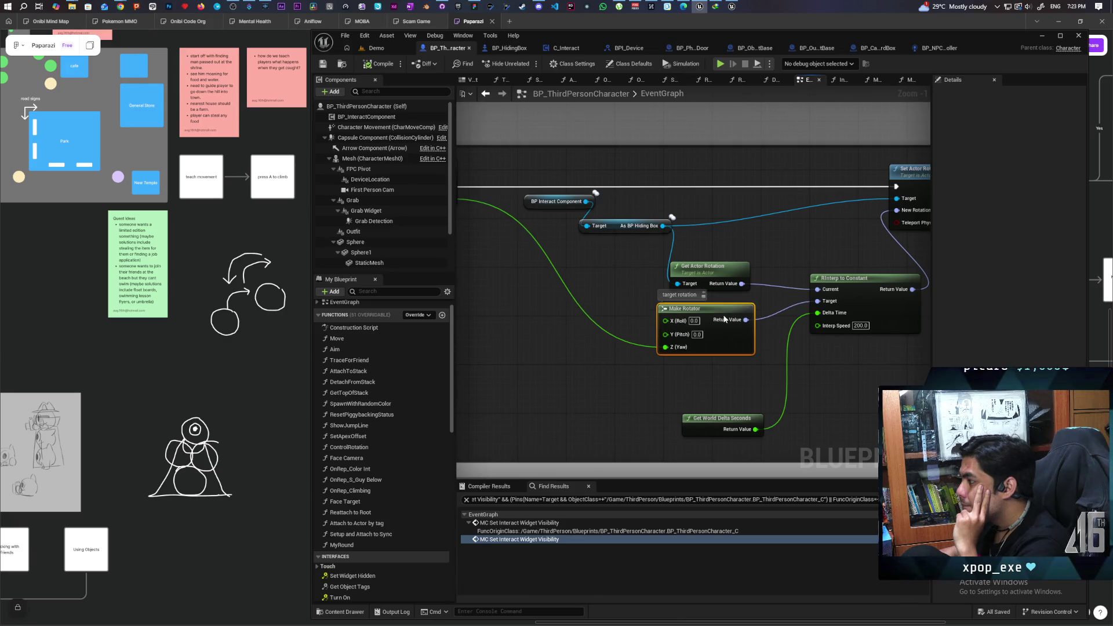
pyautogui.moveTo(867, 380); pyautogui.dragTo(773, 382)
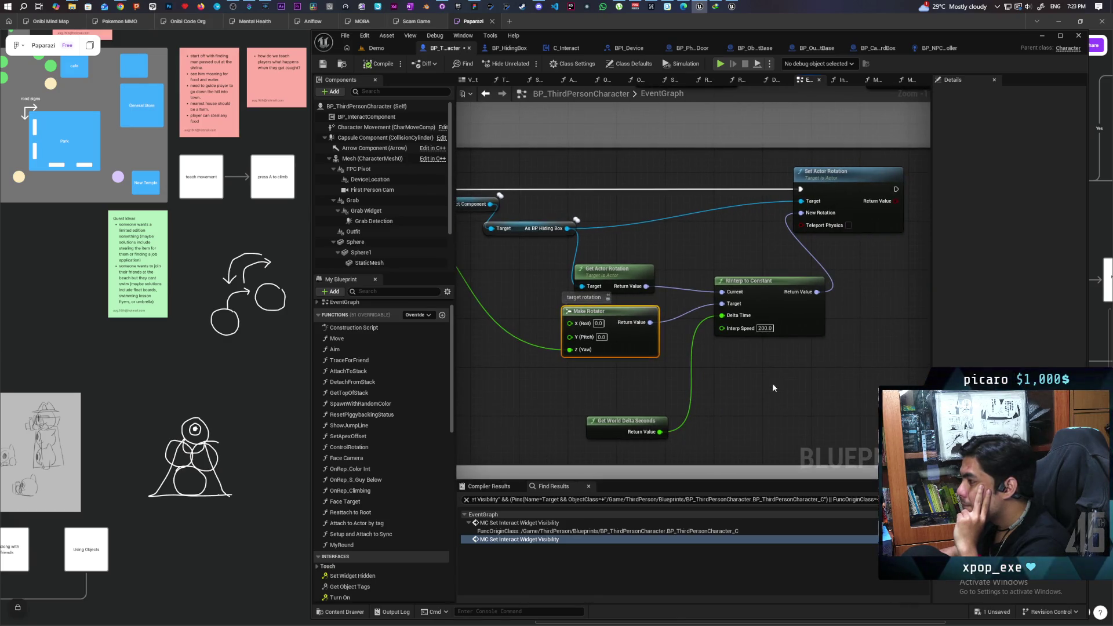
pyautogui.scroll(-3, 734, 382)
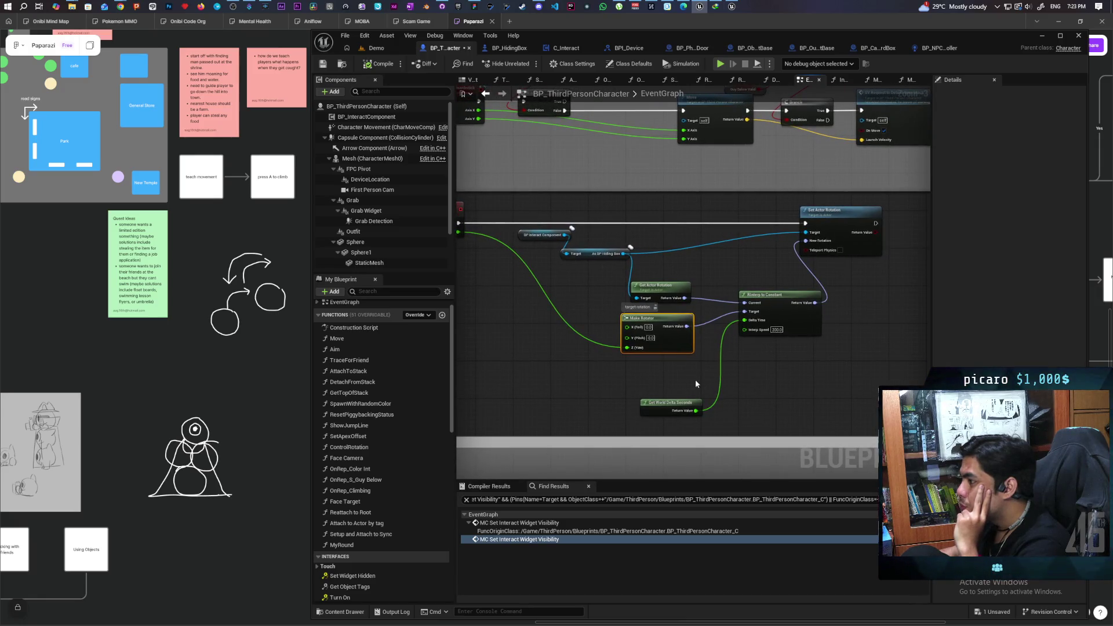
pyautogui.moveTo(663, 379); pyautogui.dragTo(755, 376)
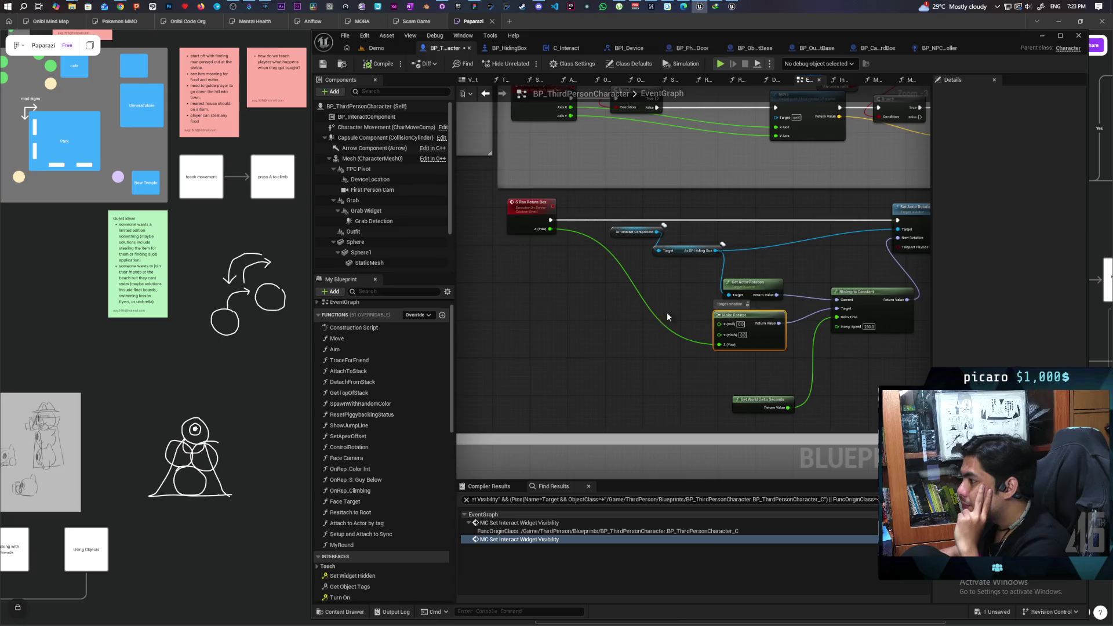
pyautogui.click(374, 48)
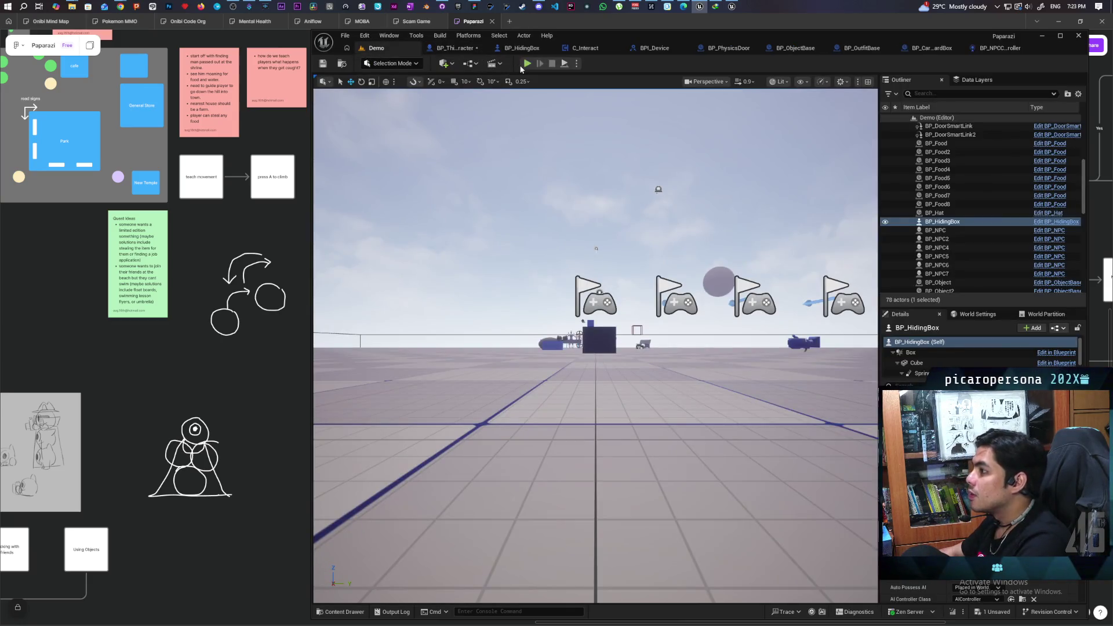
pyautogui.hotkey('ctrl', 'shift', 's')
pyautogui.hotkey('alt', 'p')
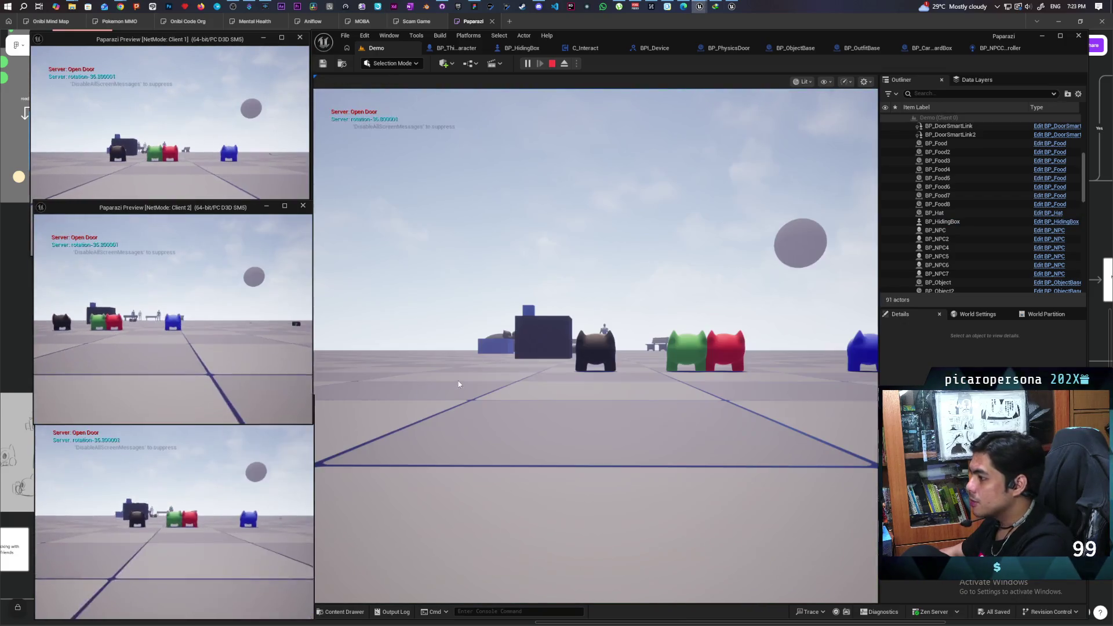
pyautogui.press('w')
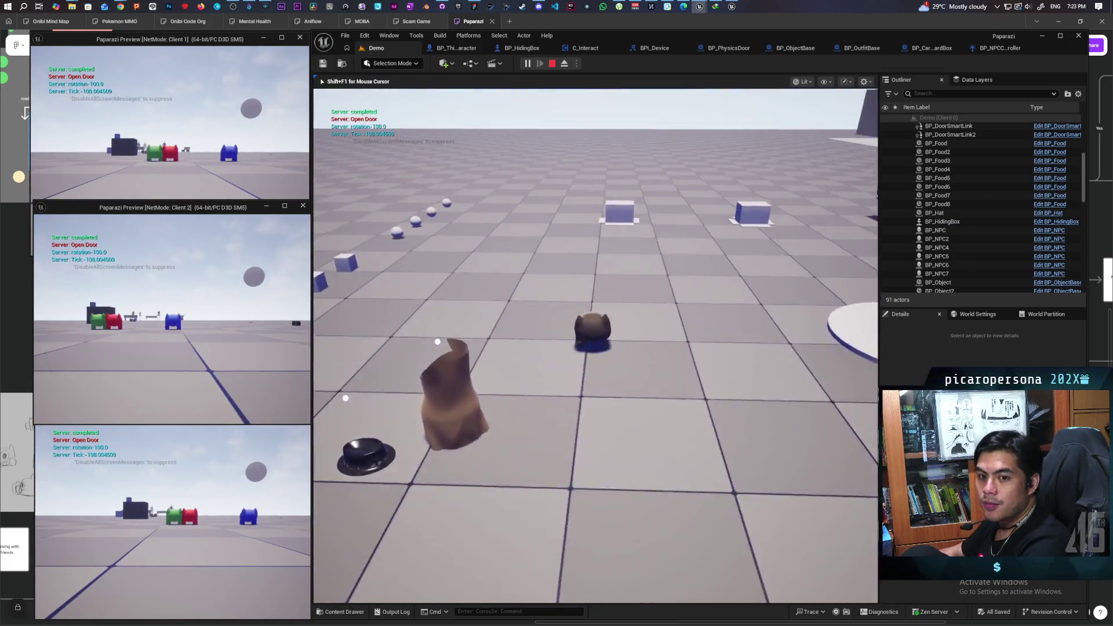
pyautogui.press('w')
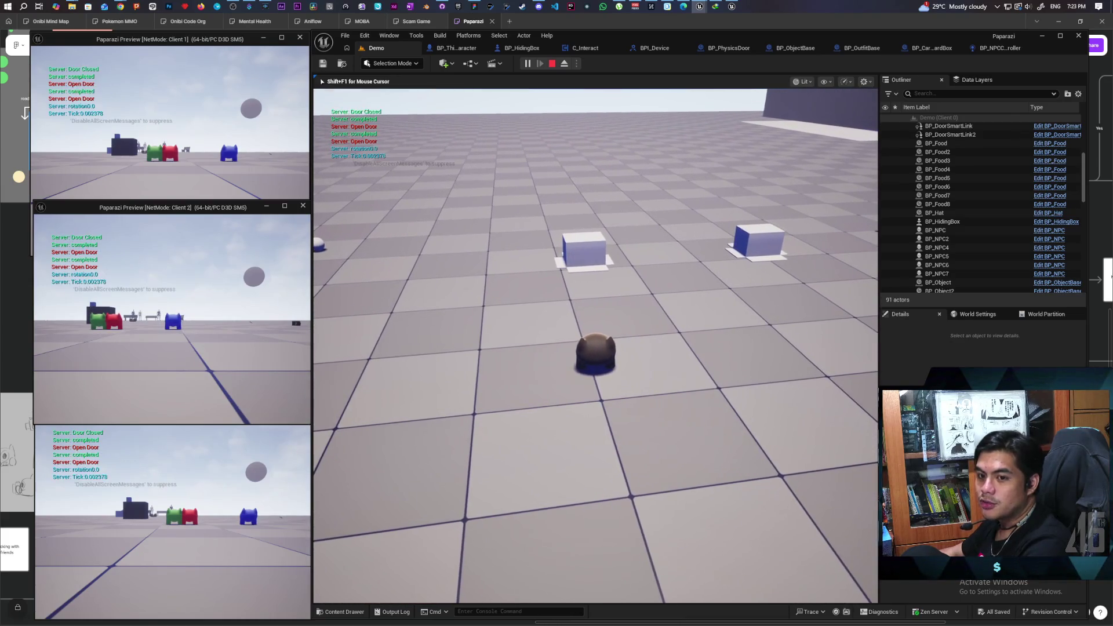
pyautogui.press('e')
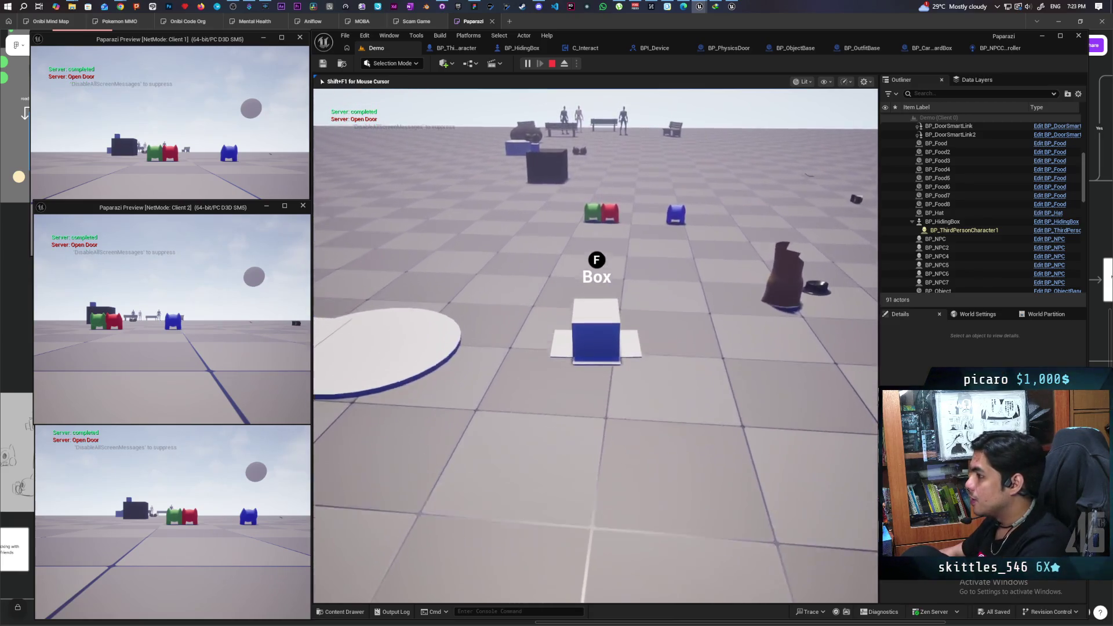
pyautogui.press('w')
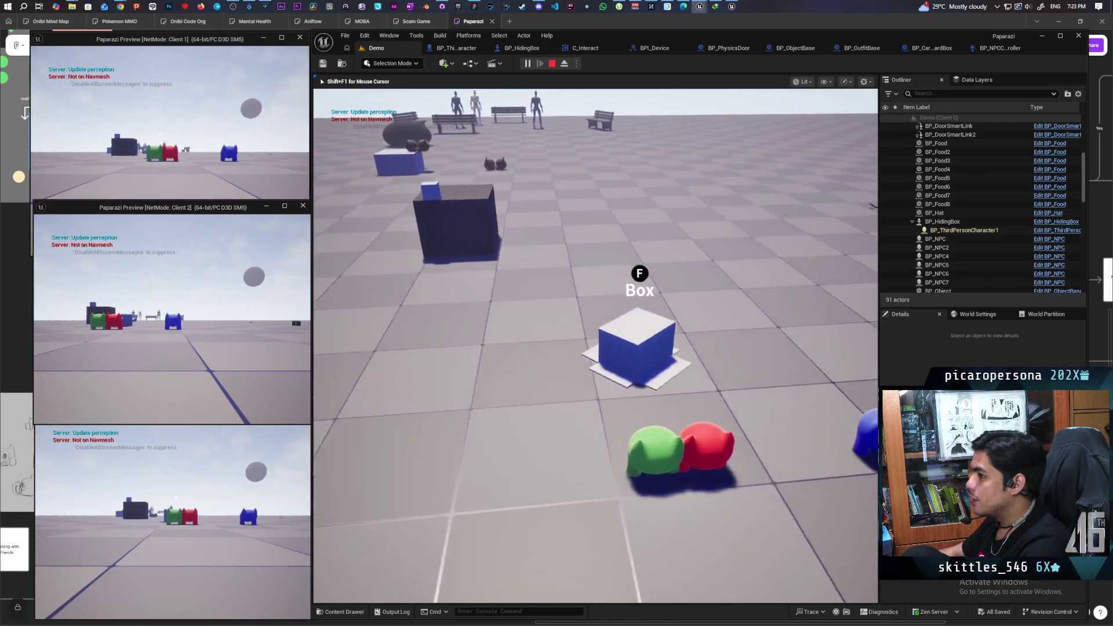
pyautogui.press('w')
pyautogui.press('w')
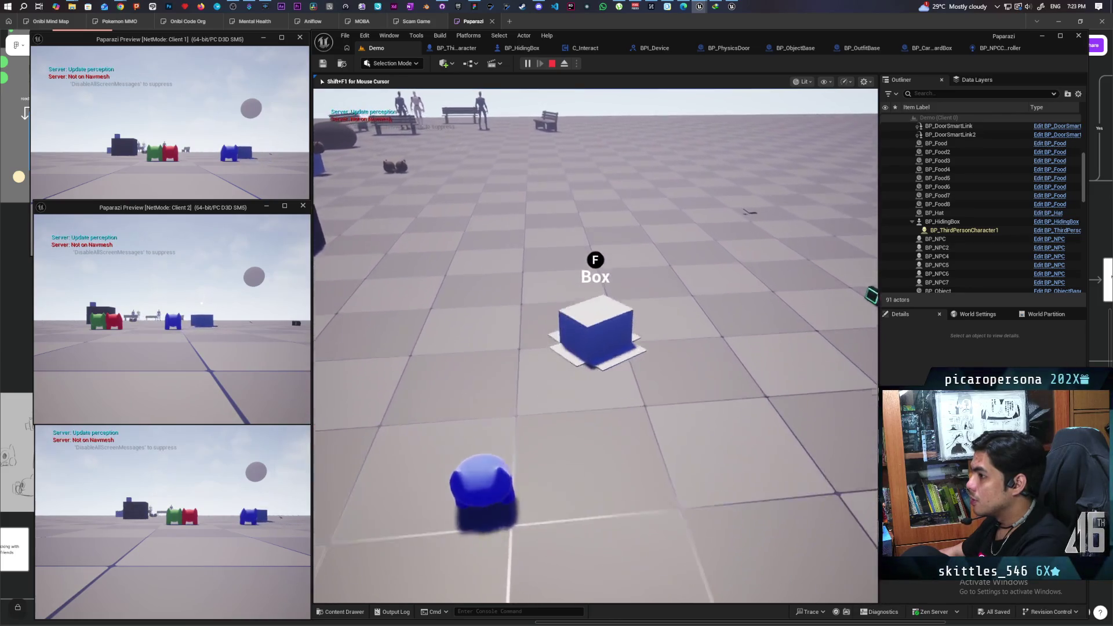
pyautogui.press('w')
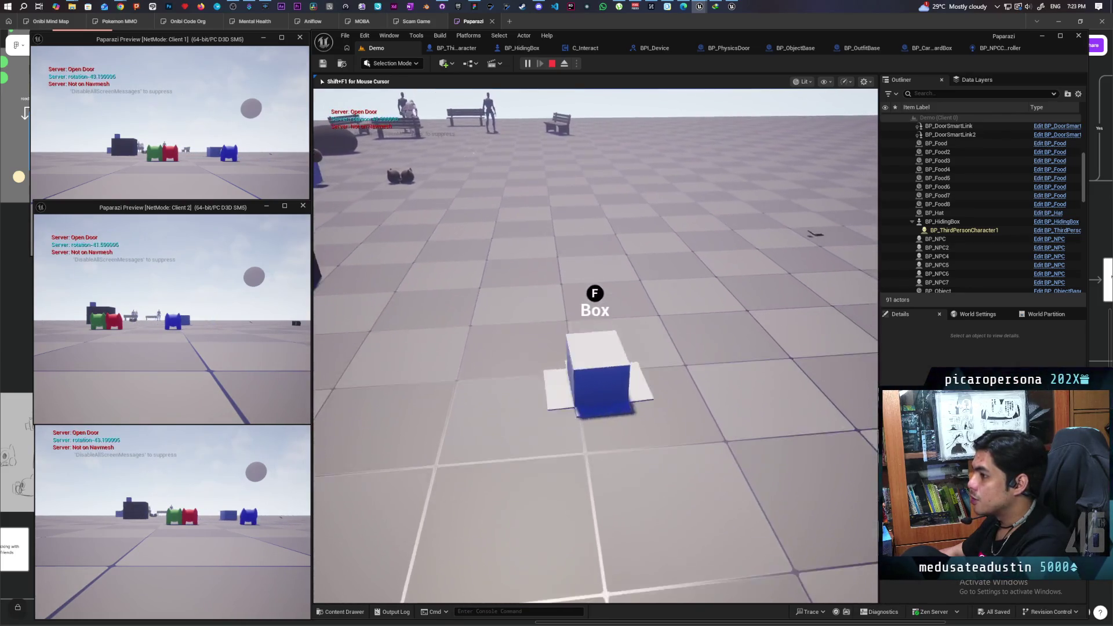
pyautogui.press('w')
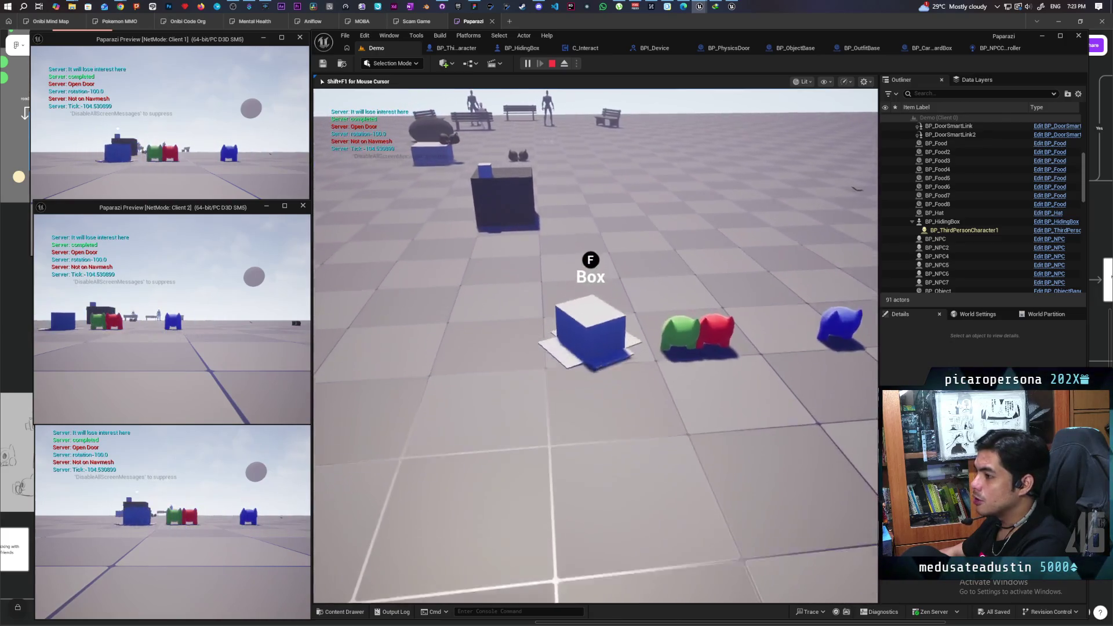
pyautogui.press('w')
pyautogui.press('w')
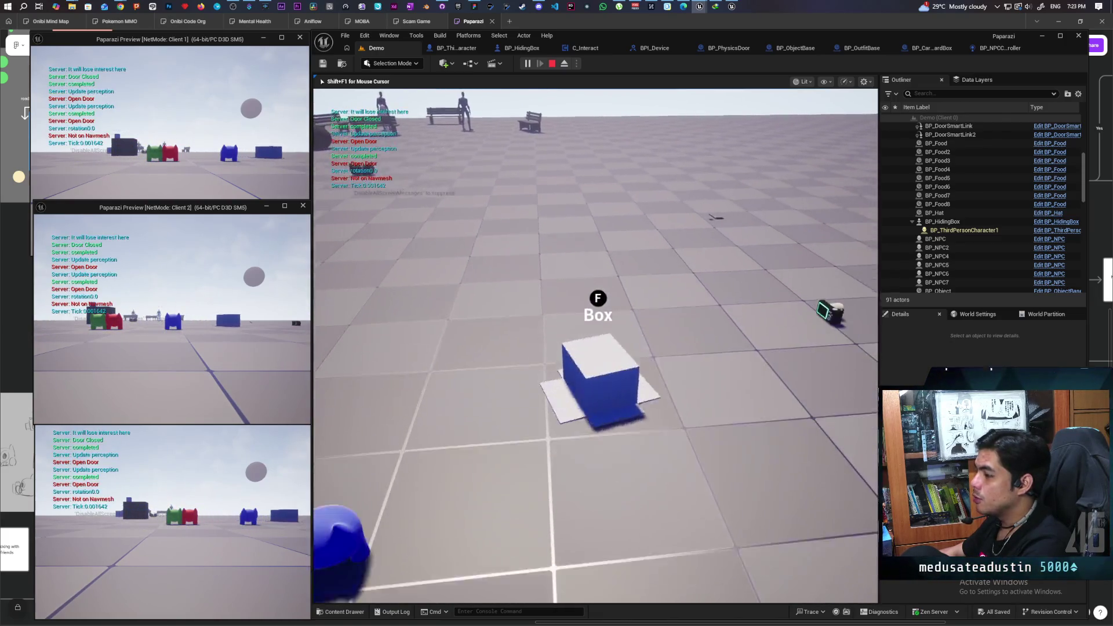
pyautogui.press('w')
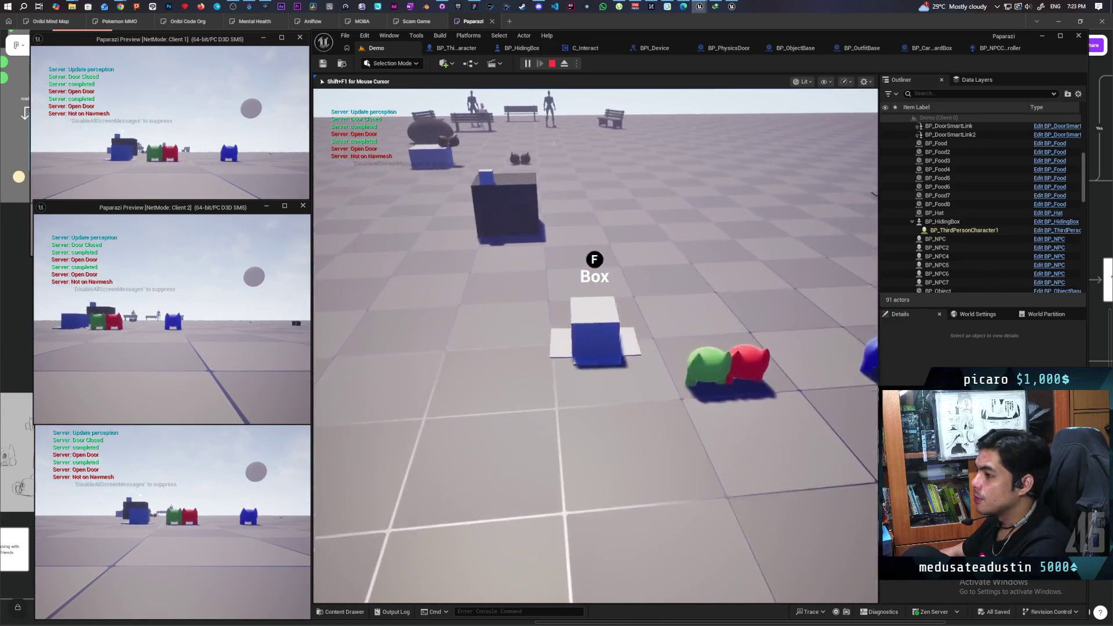
pyautogui.press('w')
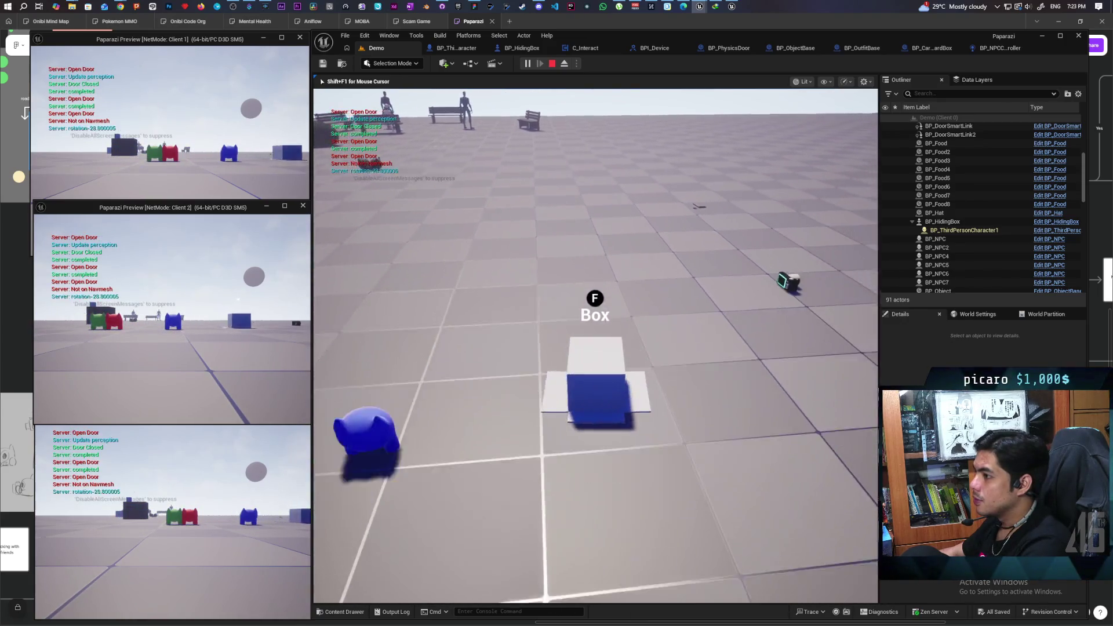
pyautogui.press('w')
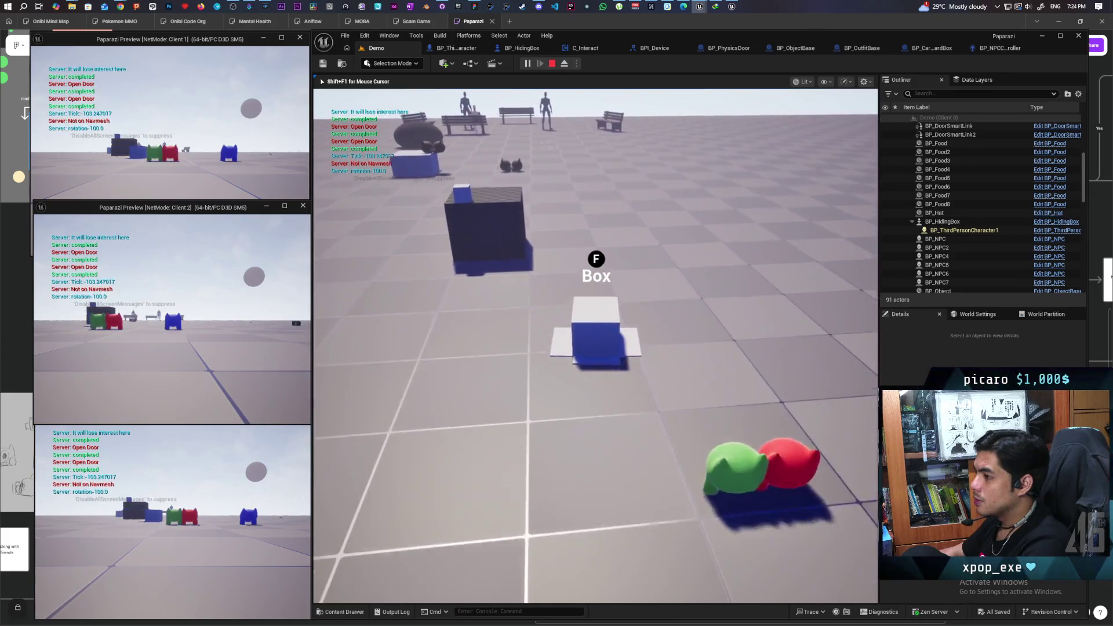
pyautogui.press('w')
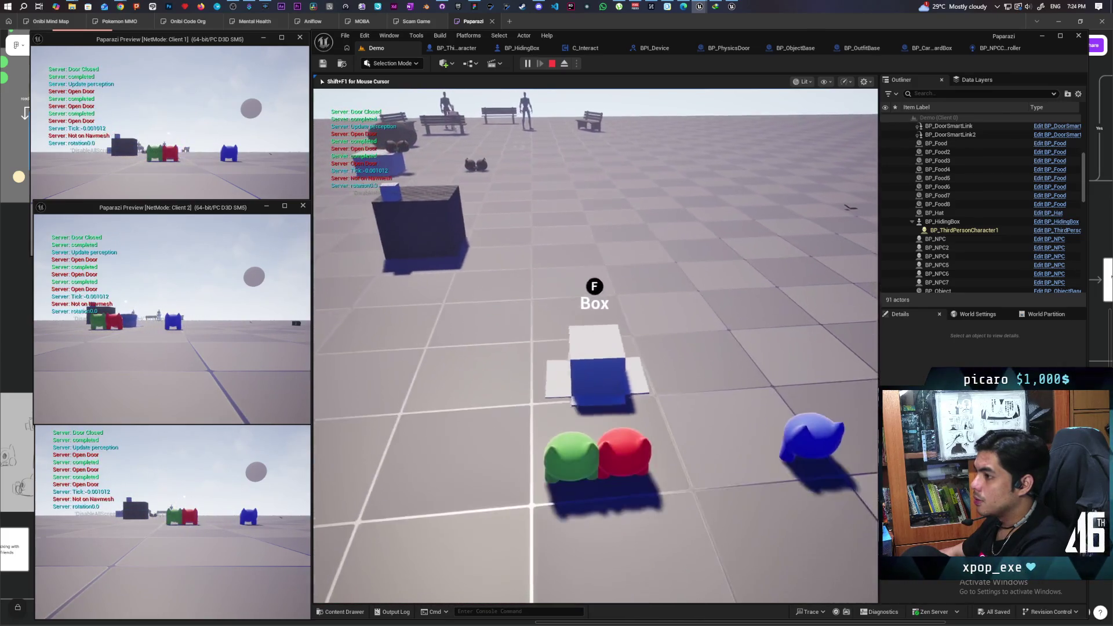
pyautogui.press('w')
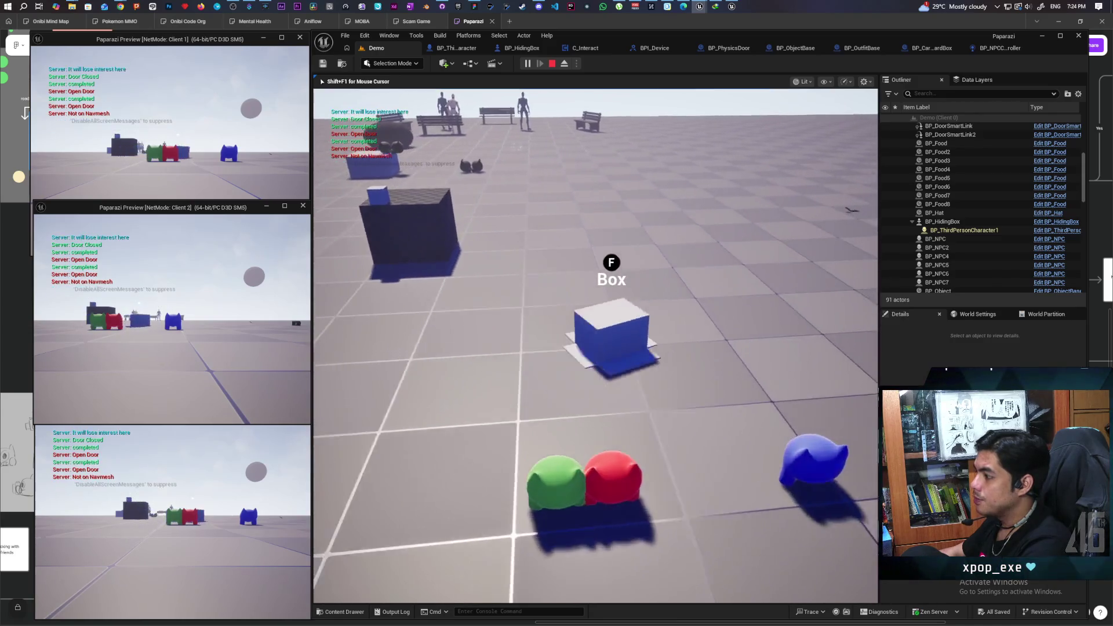
pyautogui.press('w')
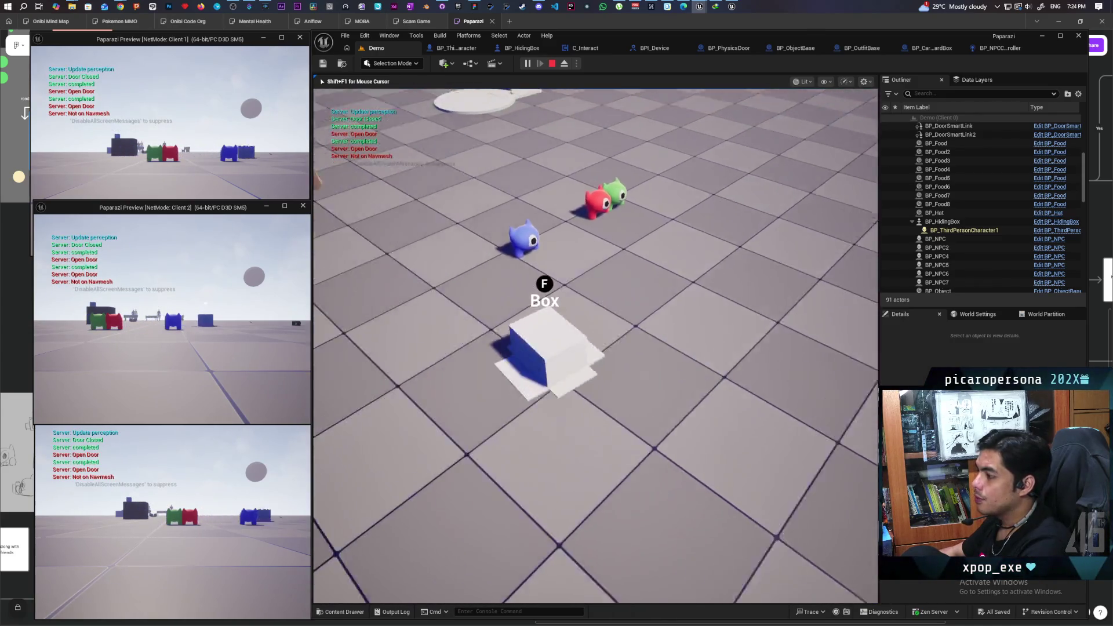
pyautogui.press('s')
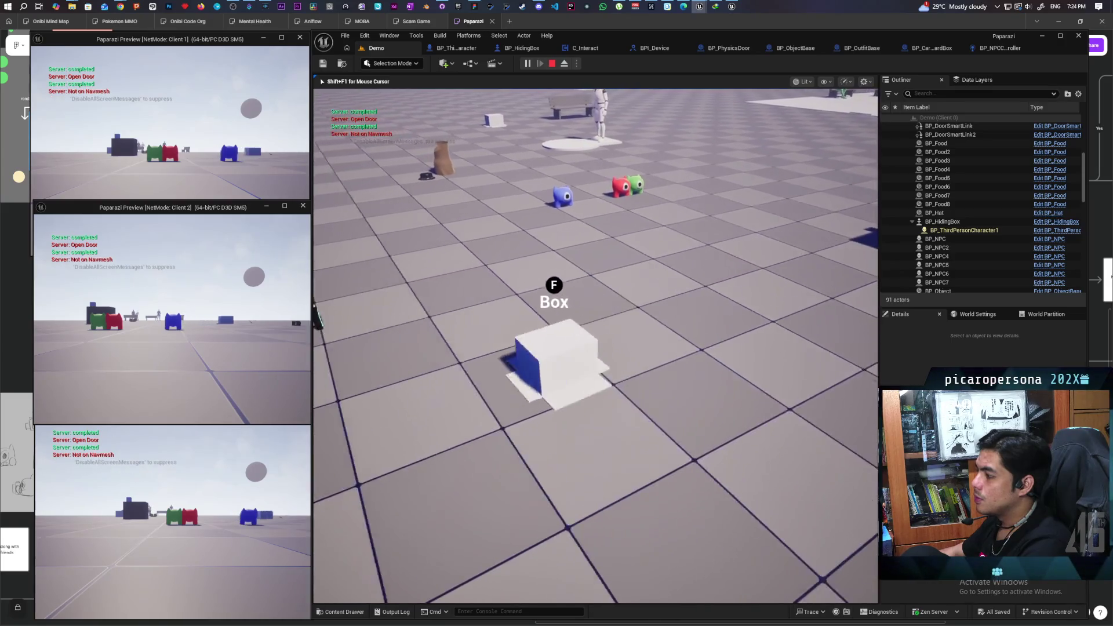
pyautogui.press('s')
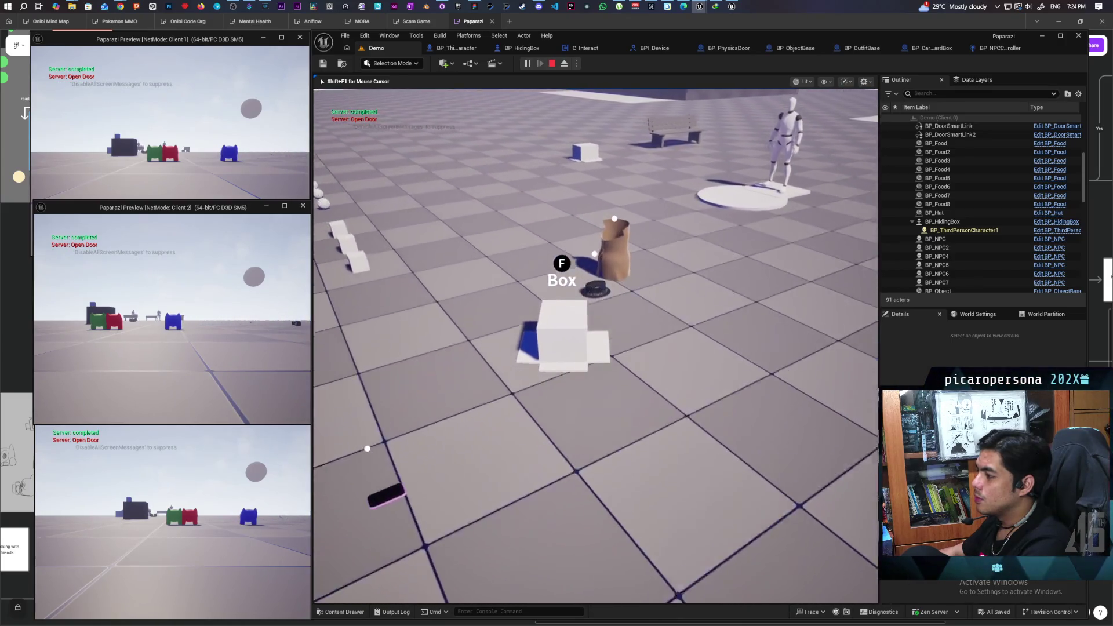
pyautogui.press('w')
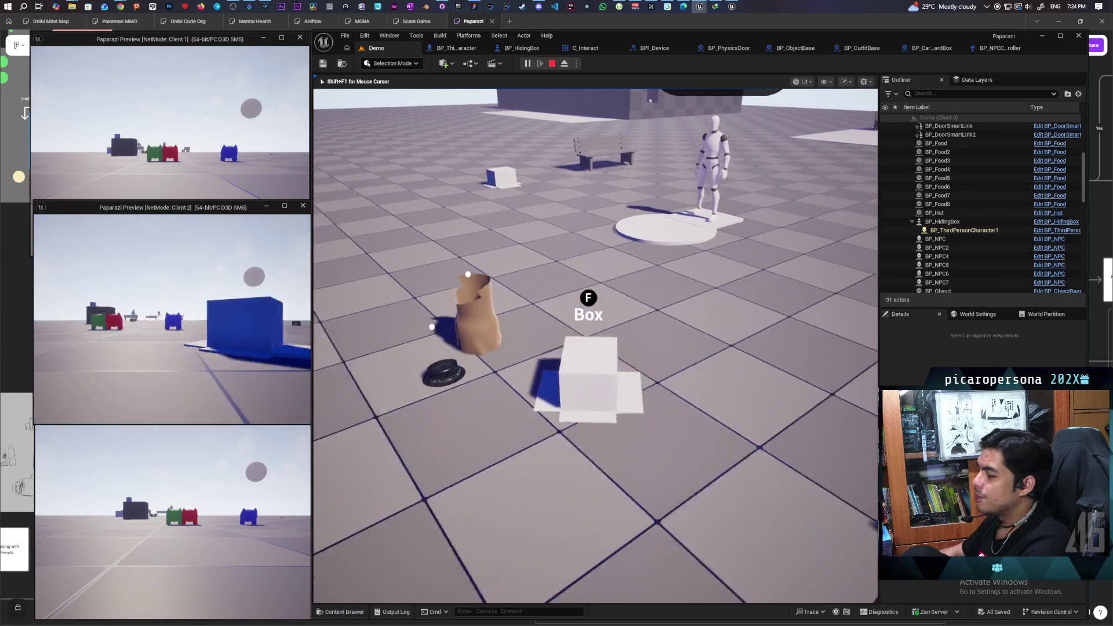
pyautogui.press('s')
pyautogui.press('w')
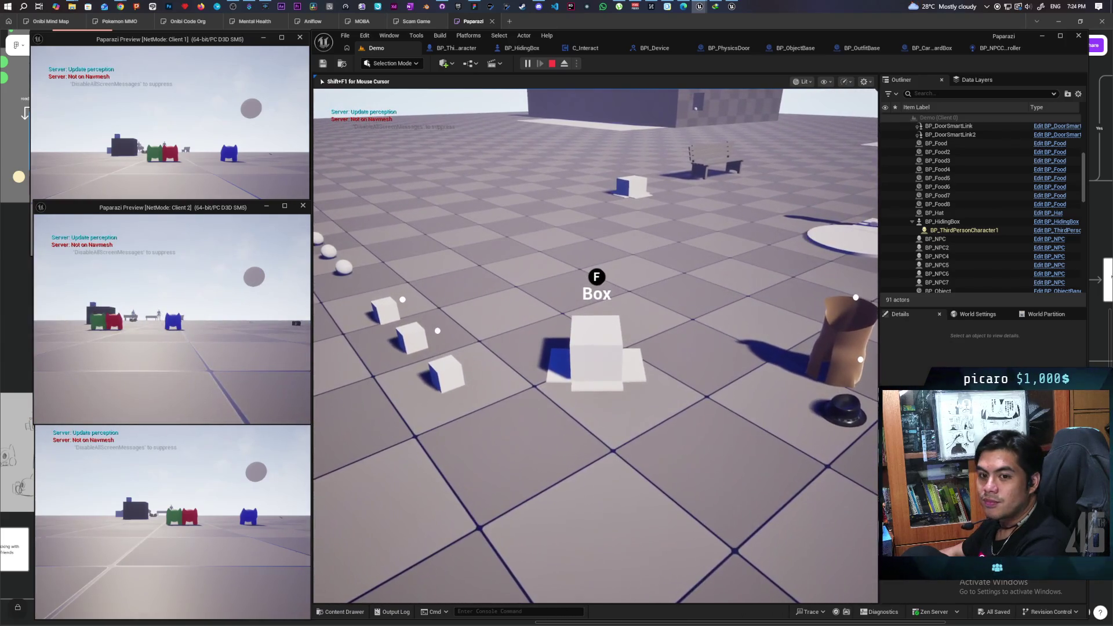
pyautogui.press('d')
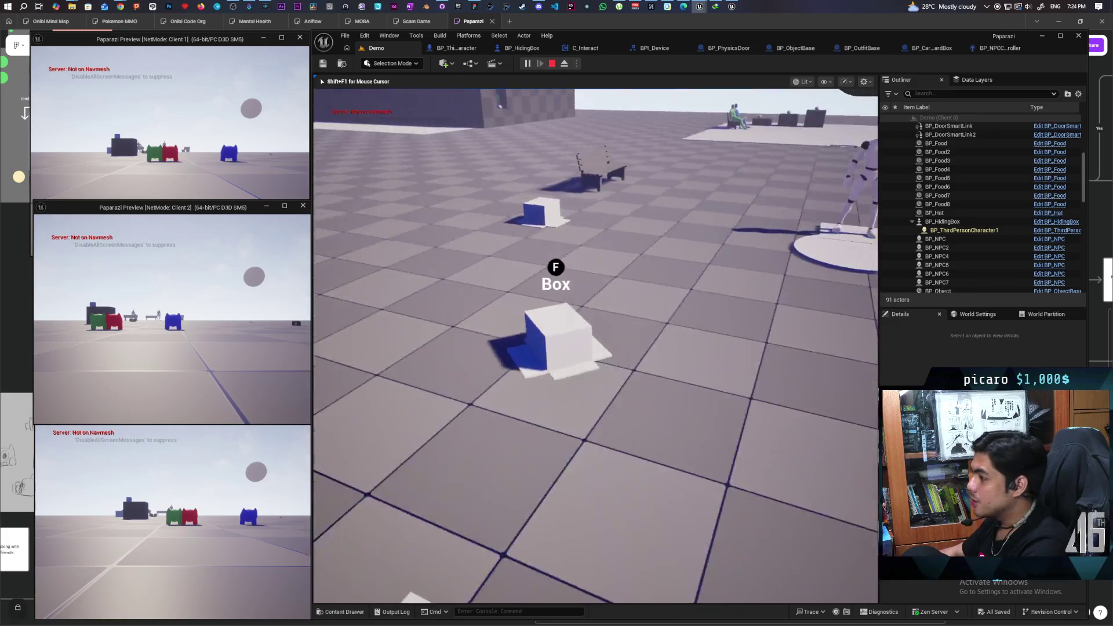
pyautogui.press('w')
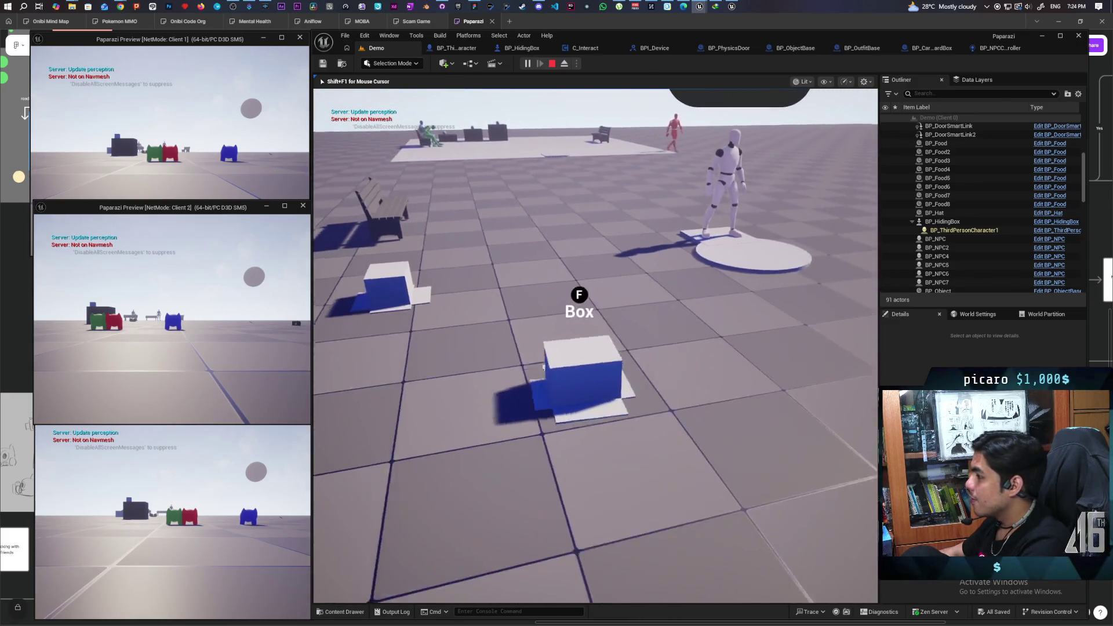
pyautogui.press('w')
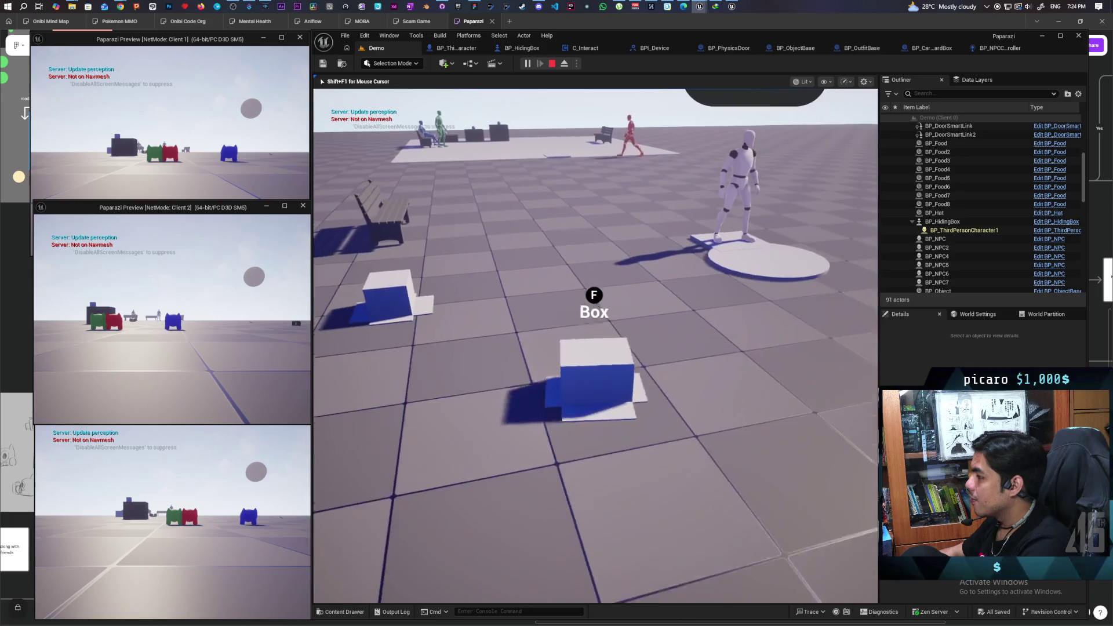
pyautogui.press('w')
pyautogui.press('w')
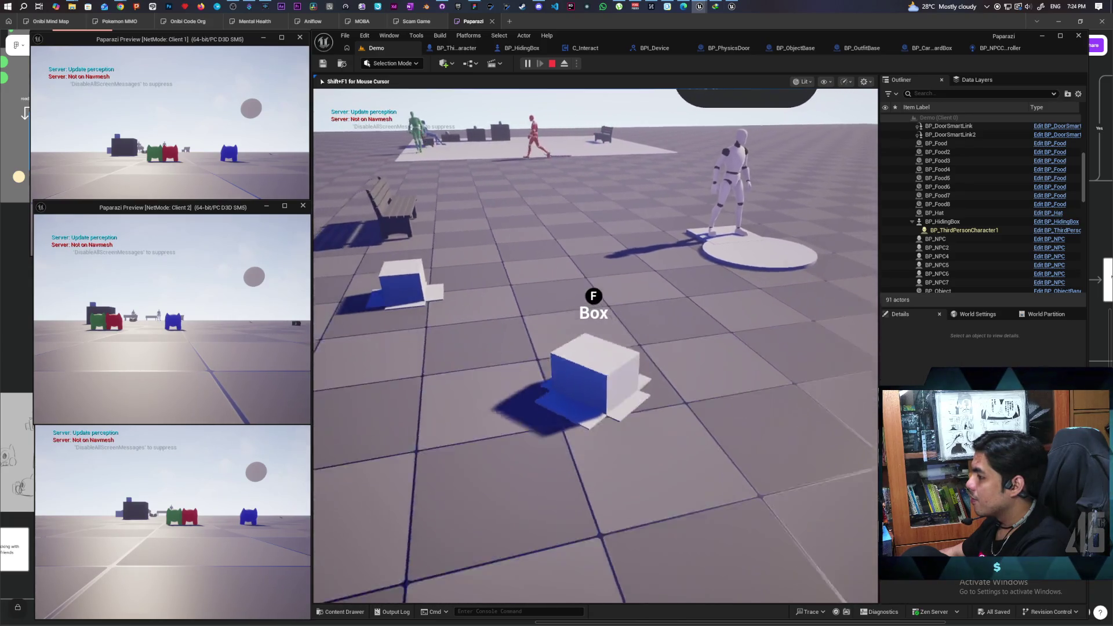
pyautogui.press('w')
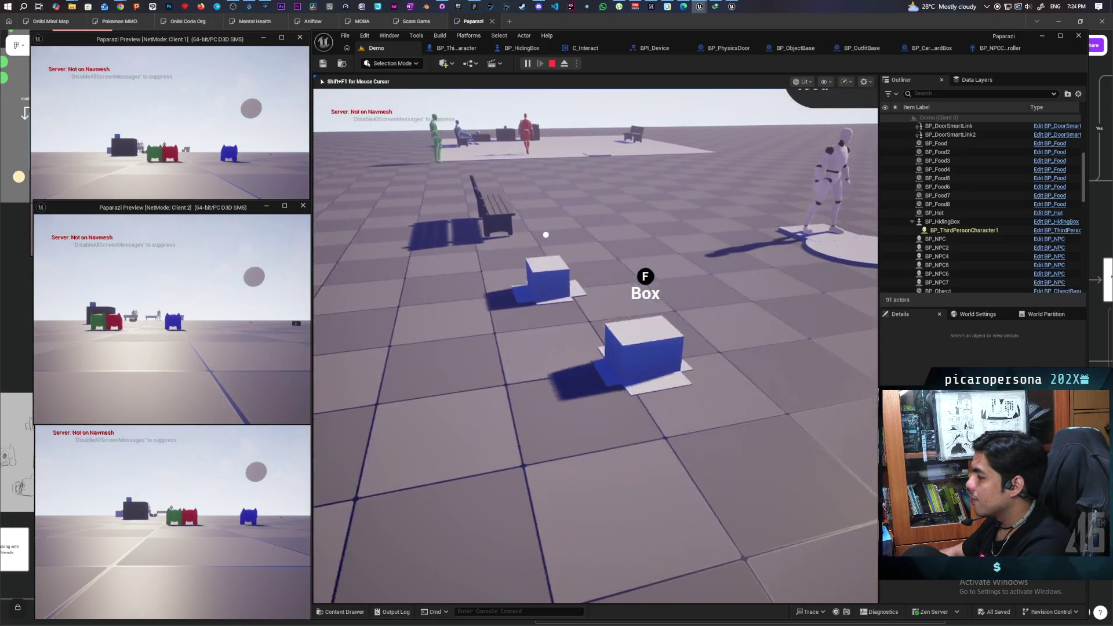
pyautogui.press('w')
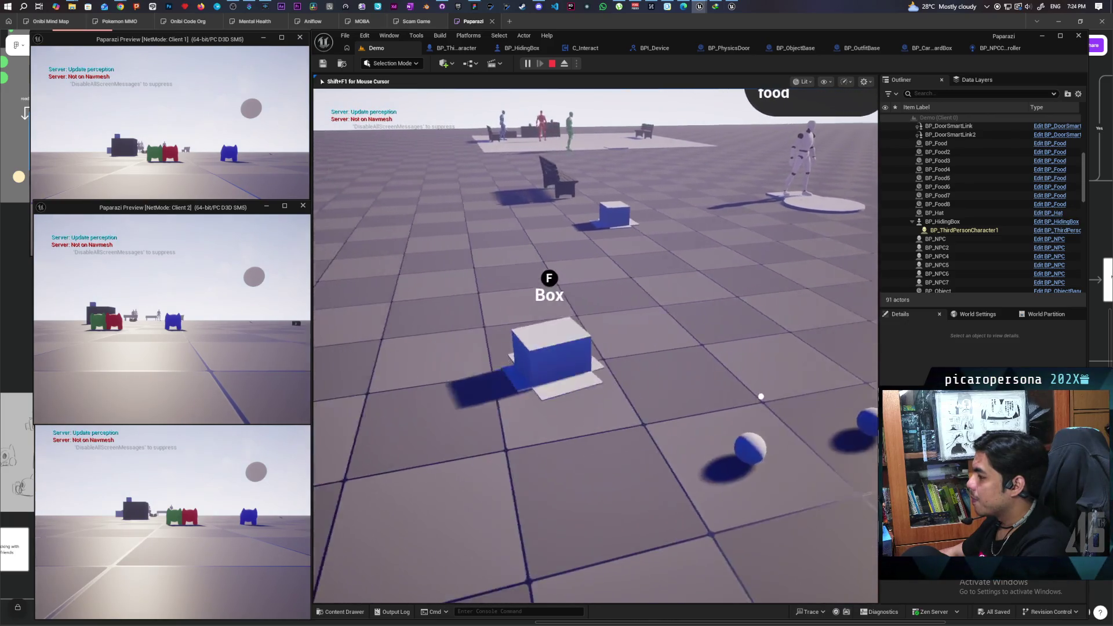
pyautogui.press('w')
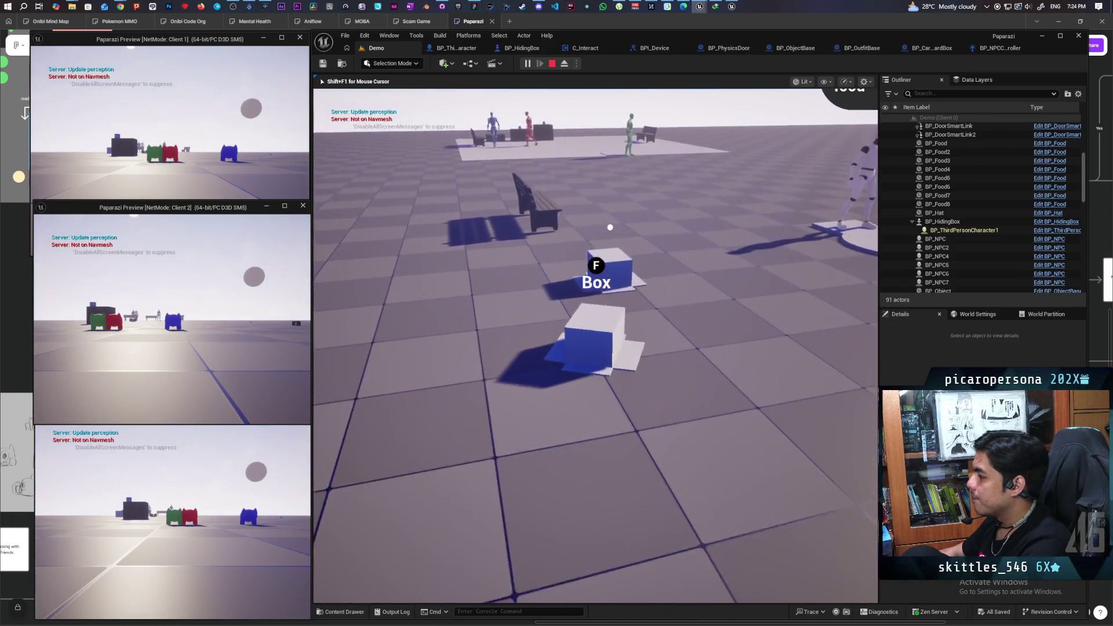
pyautogui.press('d')
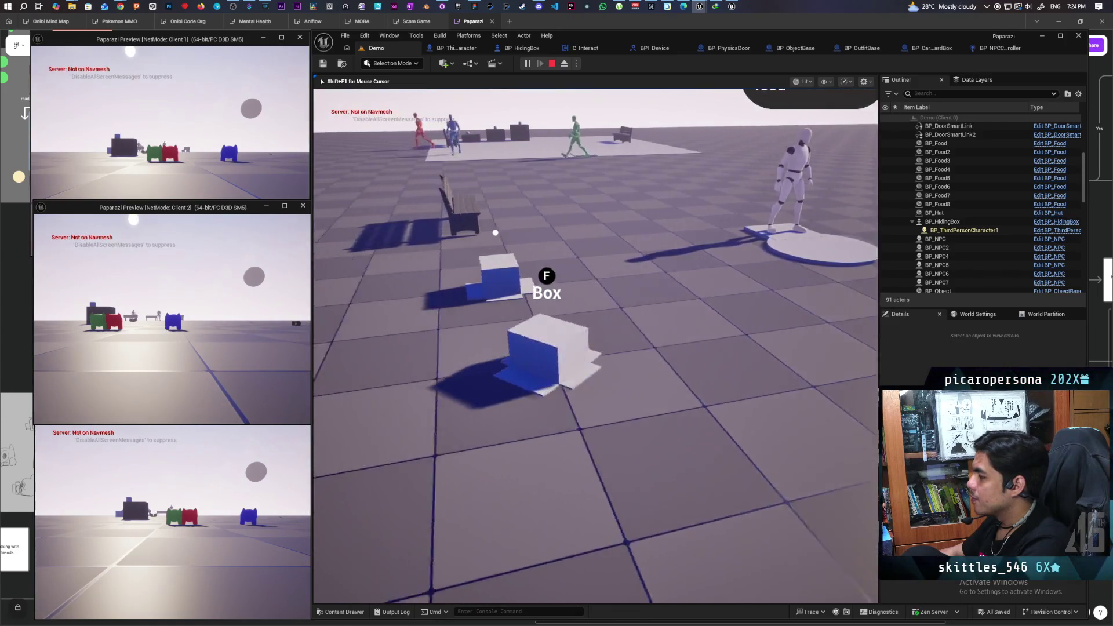
pyautogui.press('a')
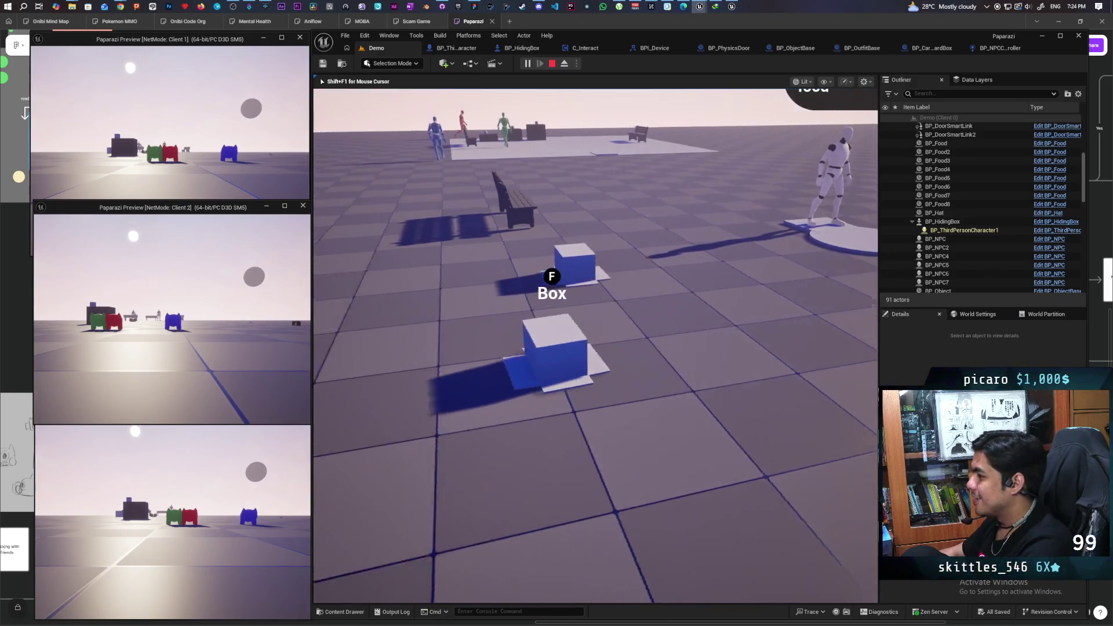
pyautogui.press('d')
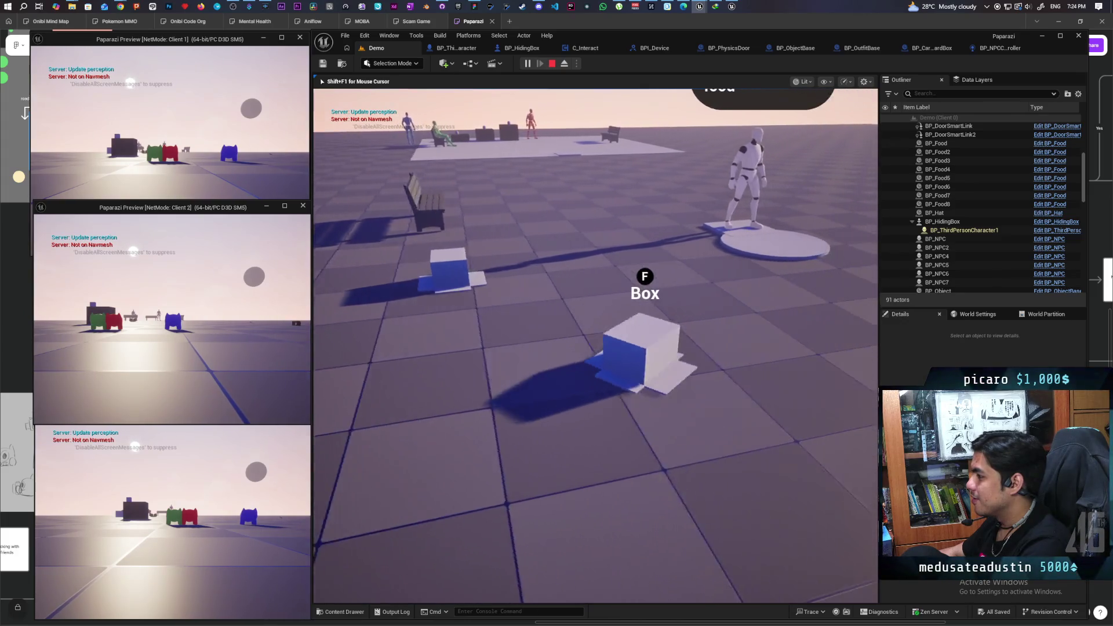
pyautogui.press('a')
pyautogui.press('a')
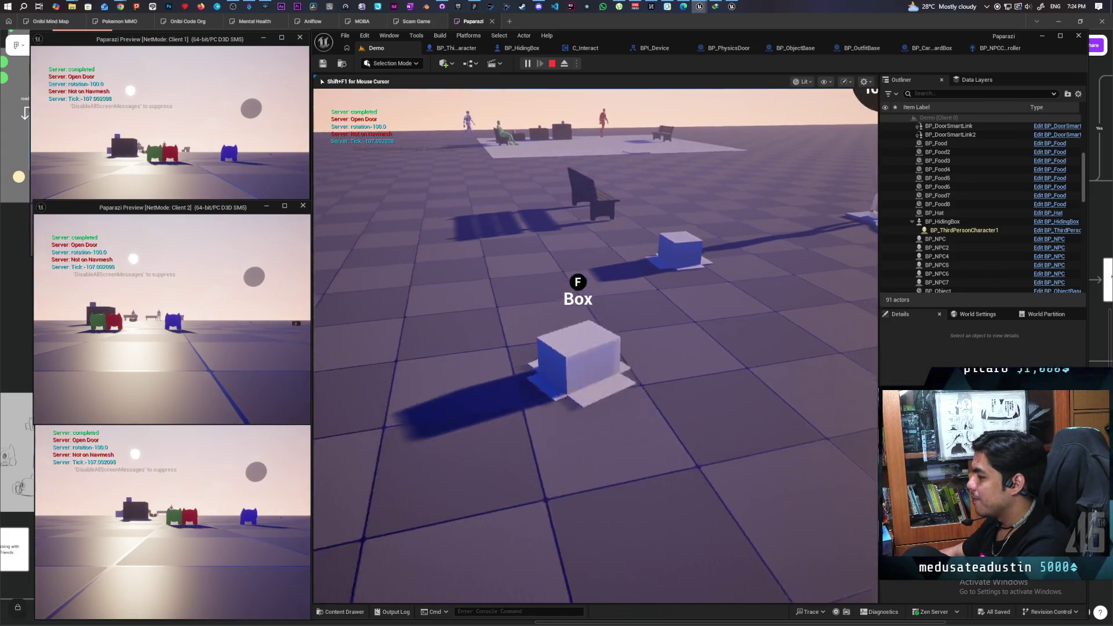
pyautogui.press('a')
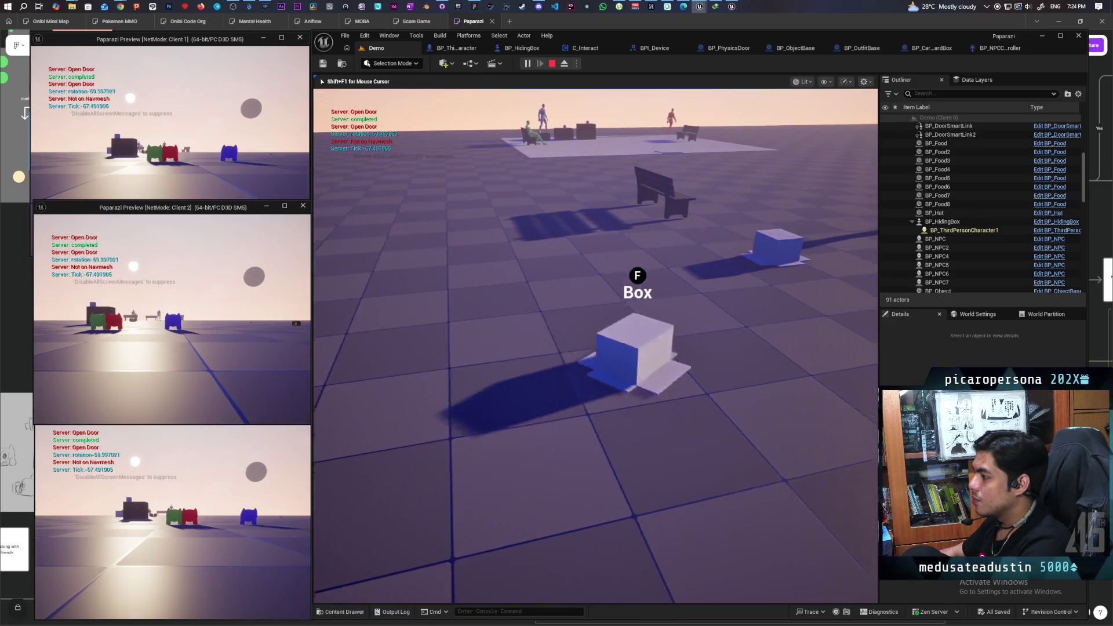
pyautogui.press('d')
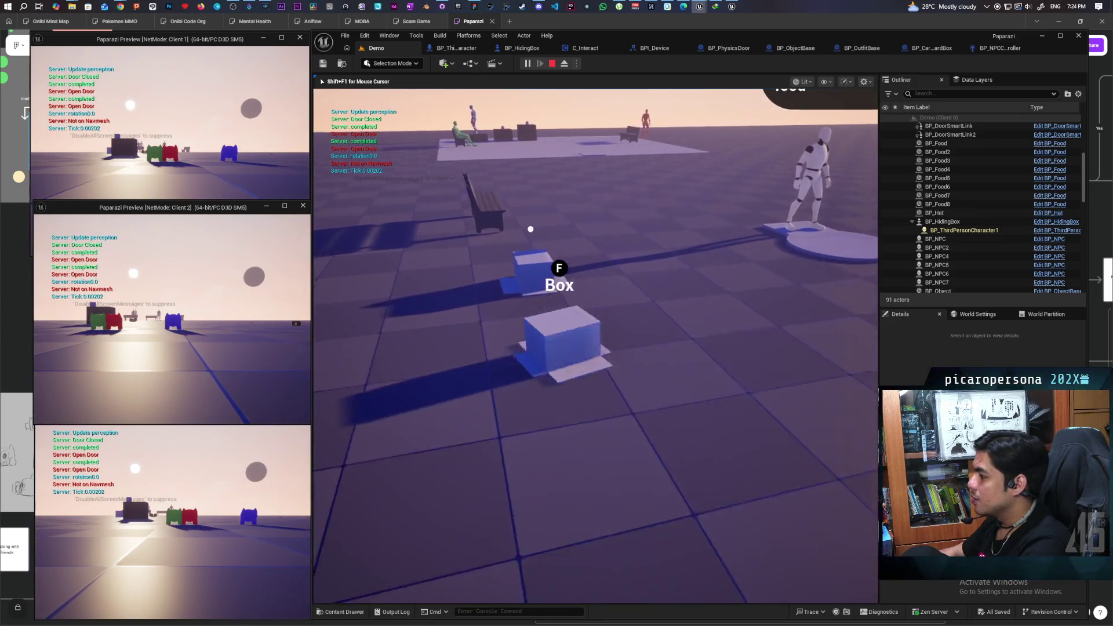
pyautogui.press('w')
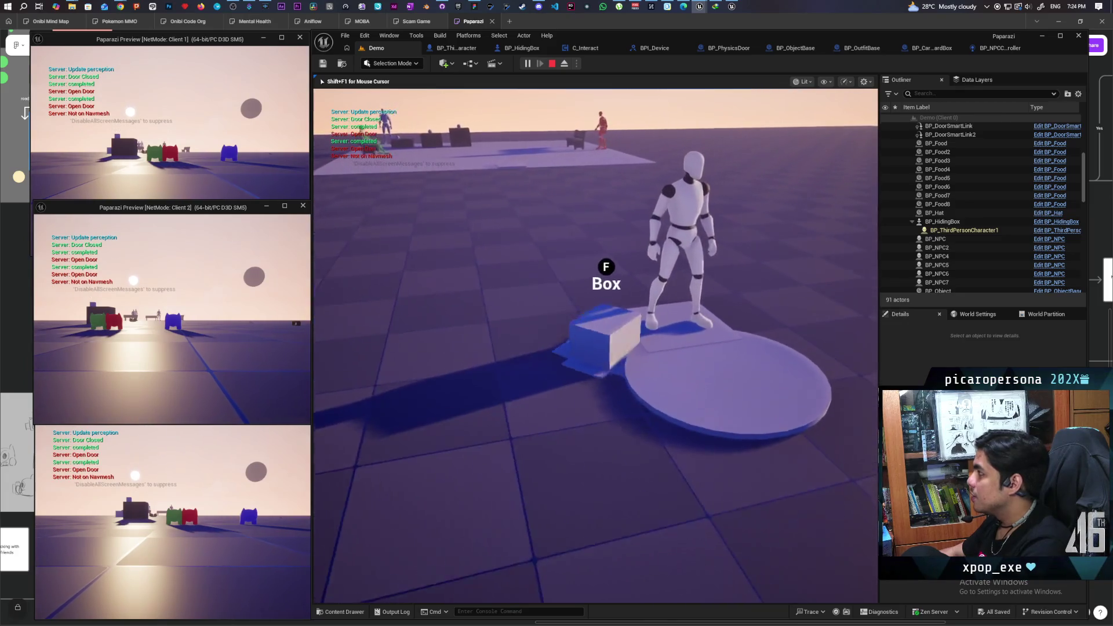
pyautogui.press('d')
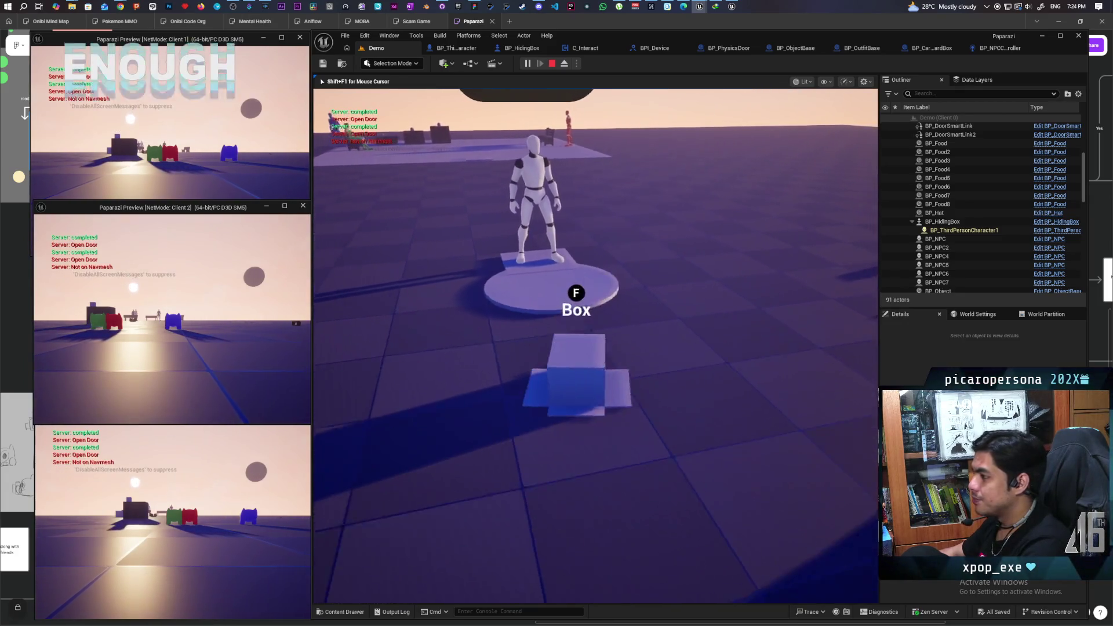
pyautogui.press('a')
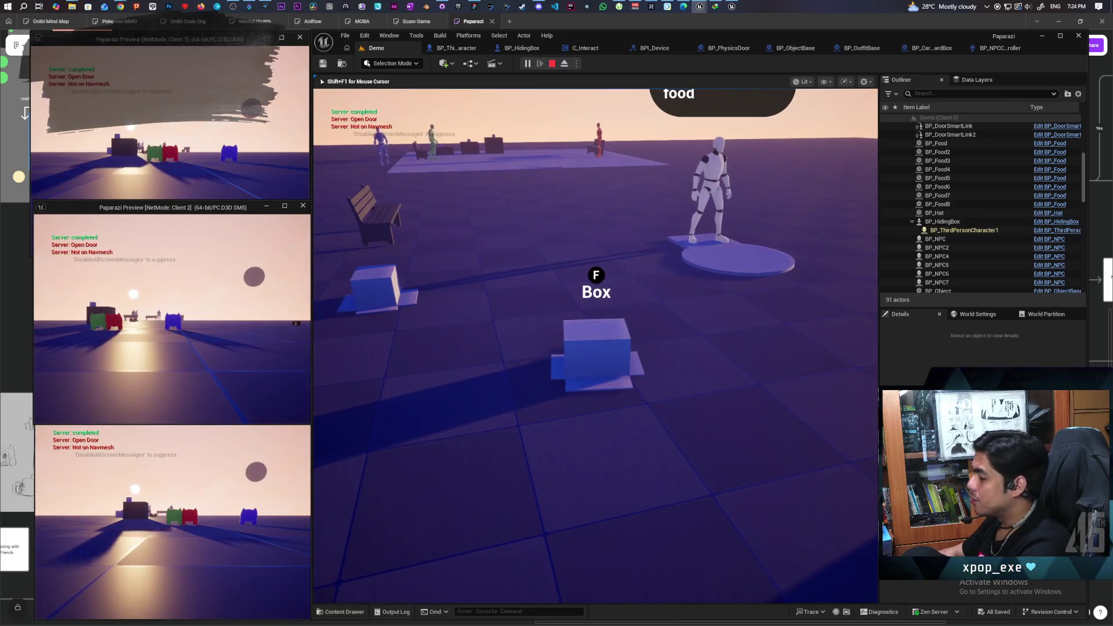
pyautogui.moveTo(596, 346)
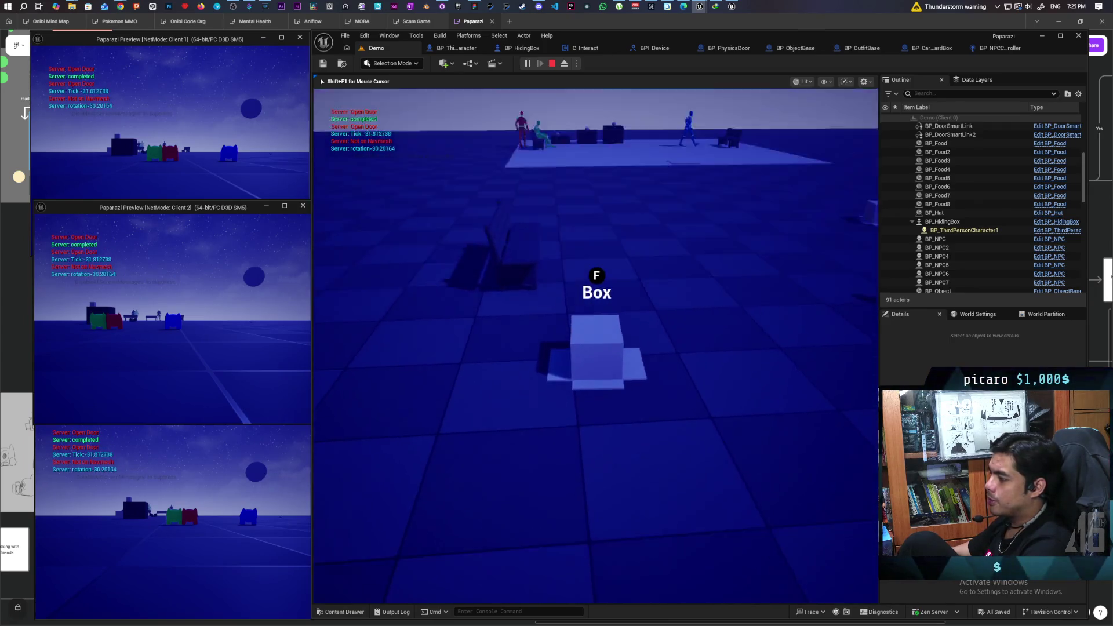
# Test hiding in and leaving the box with F several times, then stop the play session.
pyautogui.press('f')
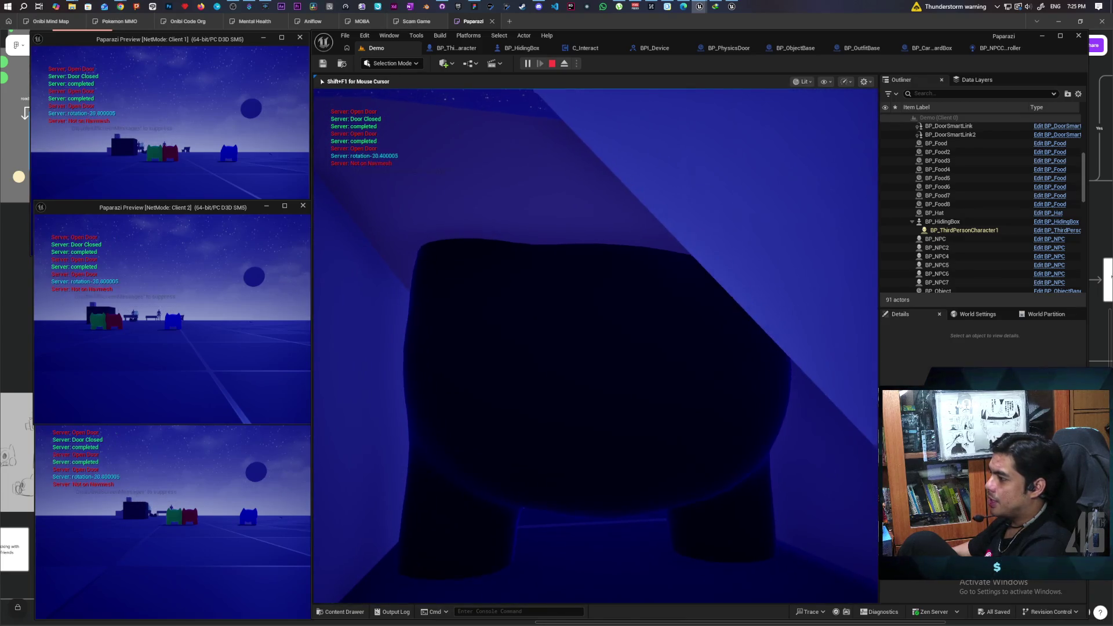
pyautogui.press('f')
pyautogui.press('f')
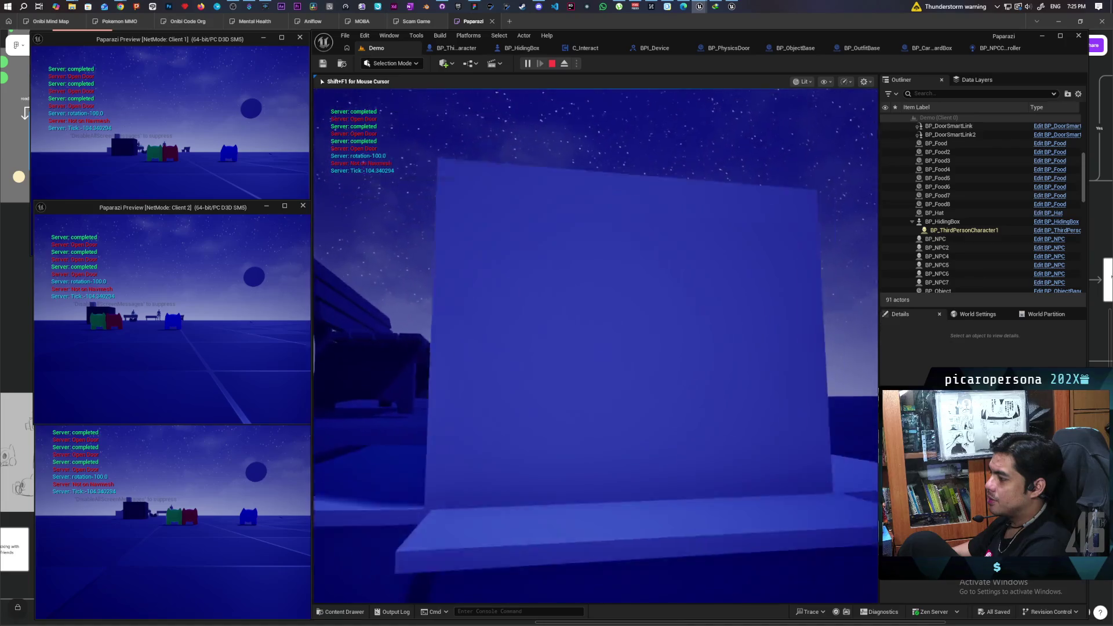
pyautogui.press('f')
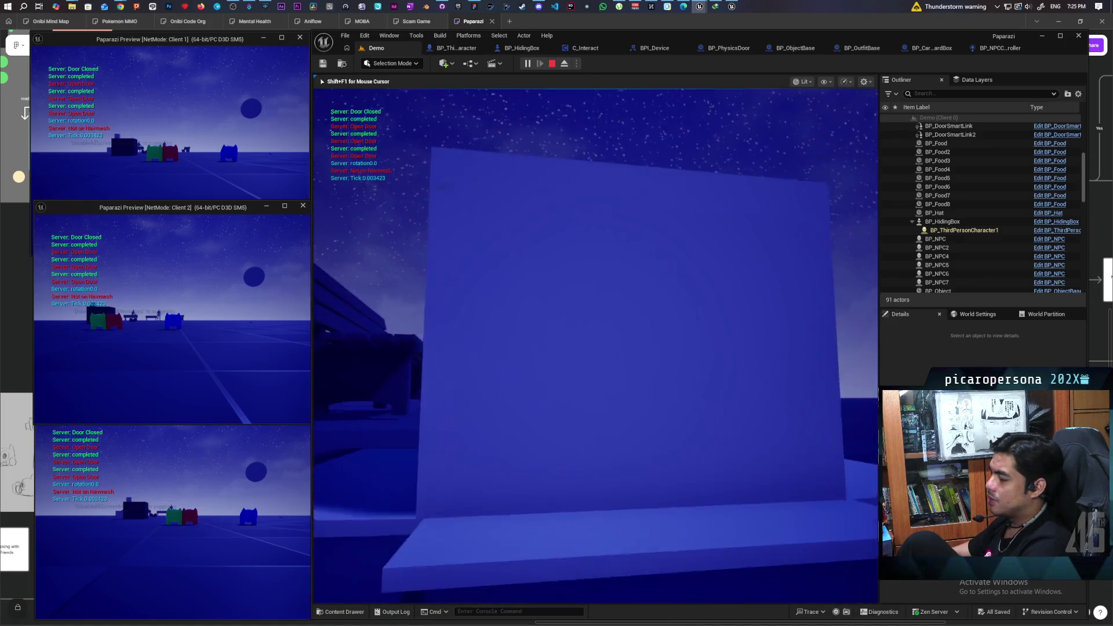
pyautogui.press('f')
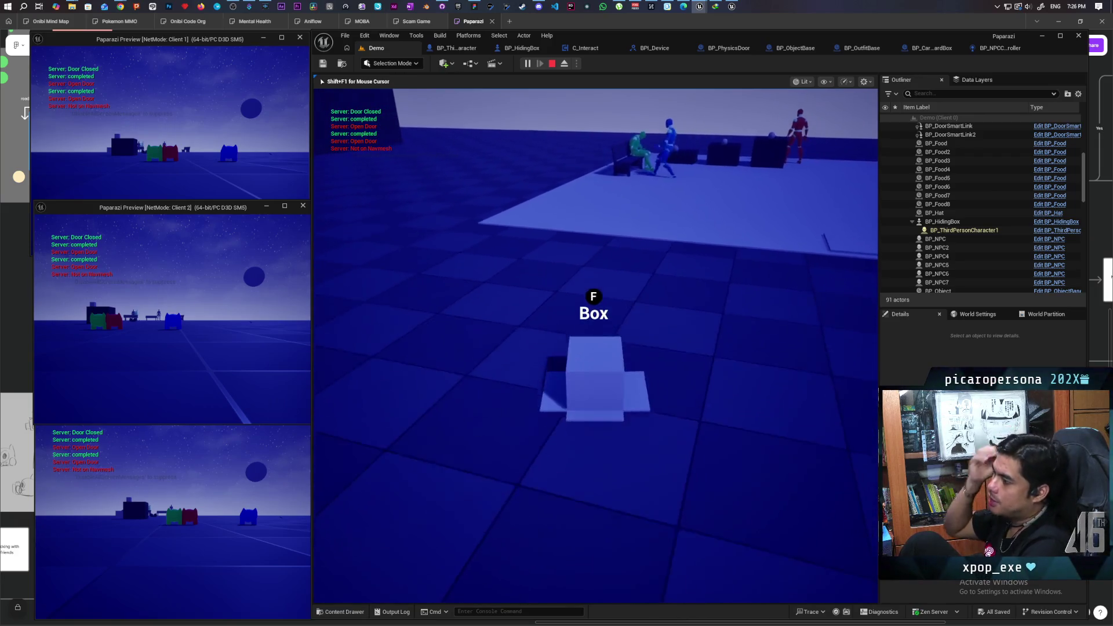
pyautogui.press('f')
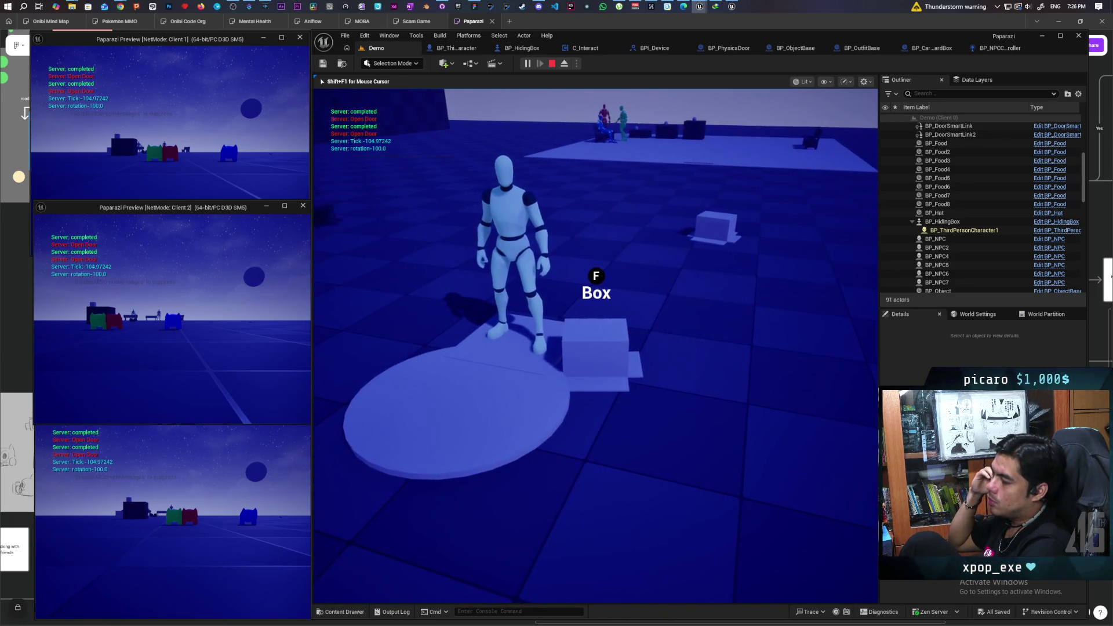
pyautogui.press('Escape')
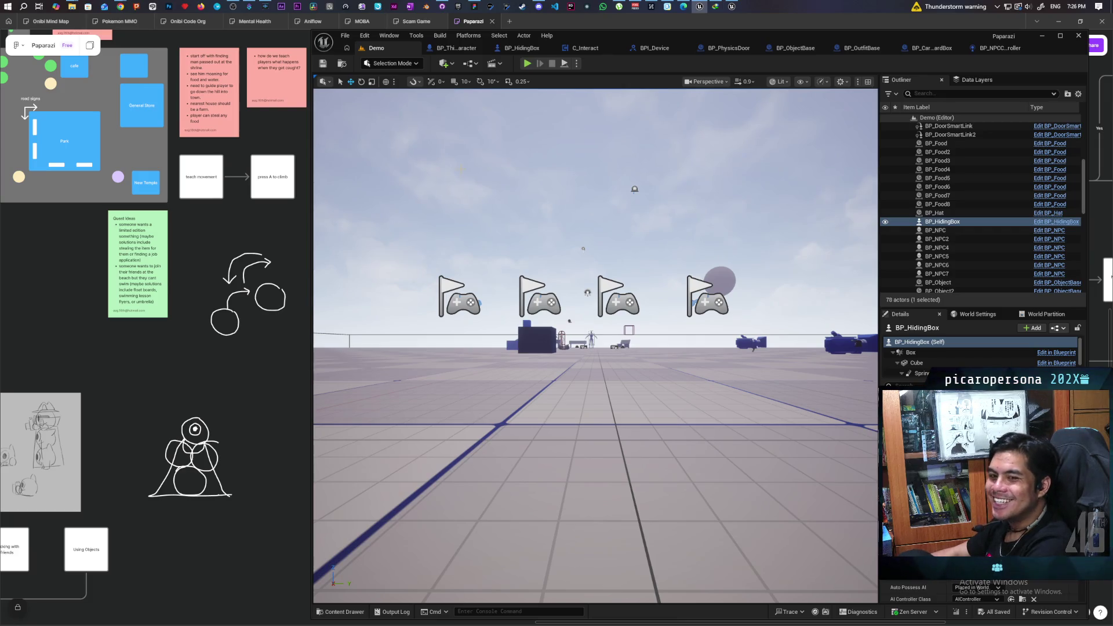
# Commit the six changed files to main as 'added rotation to box' and push to origin.
pyautogui.click(439, 8)
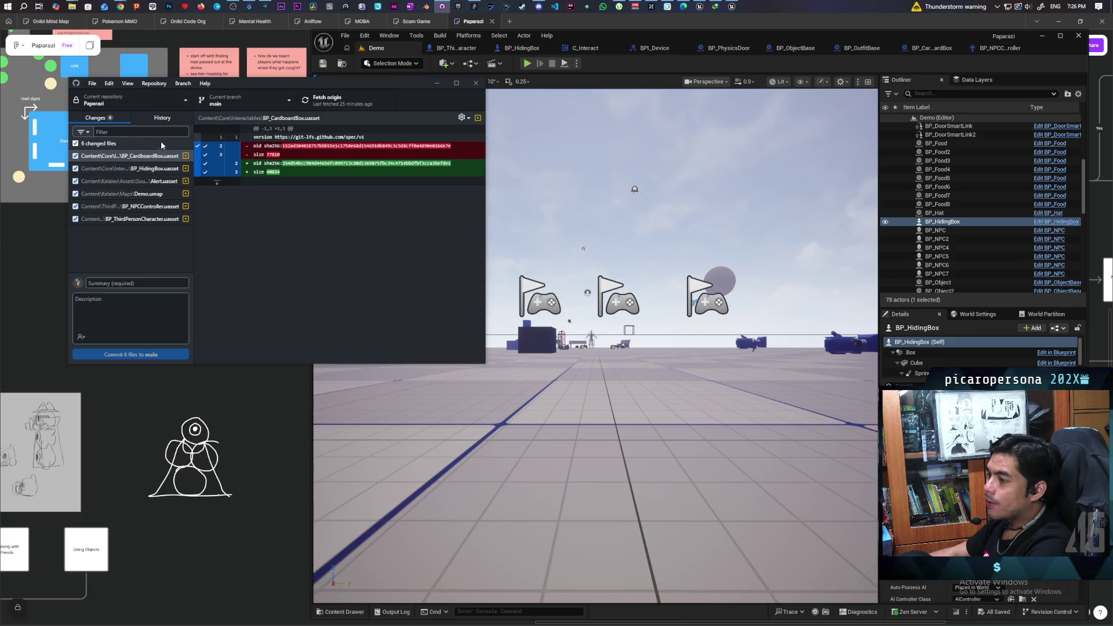
pyautogui.click(137, 119)
pyautogui.click(98, 119)
pyautogui.write('added rotation to box')
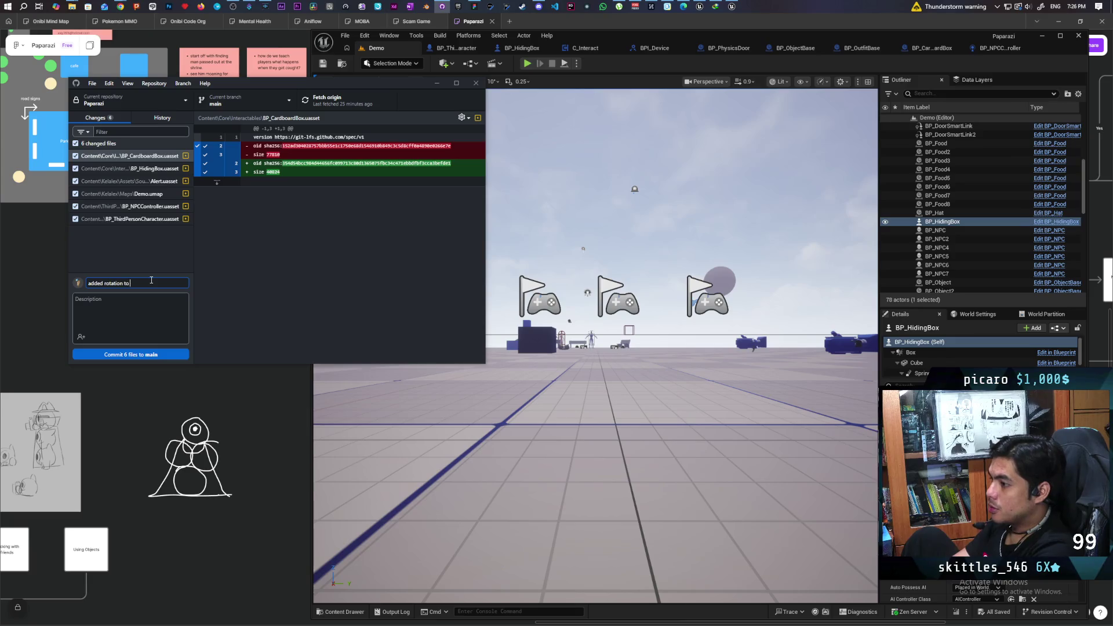
pyautogui.click(162, 355)
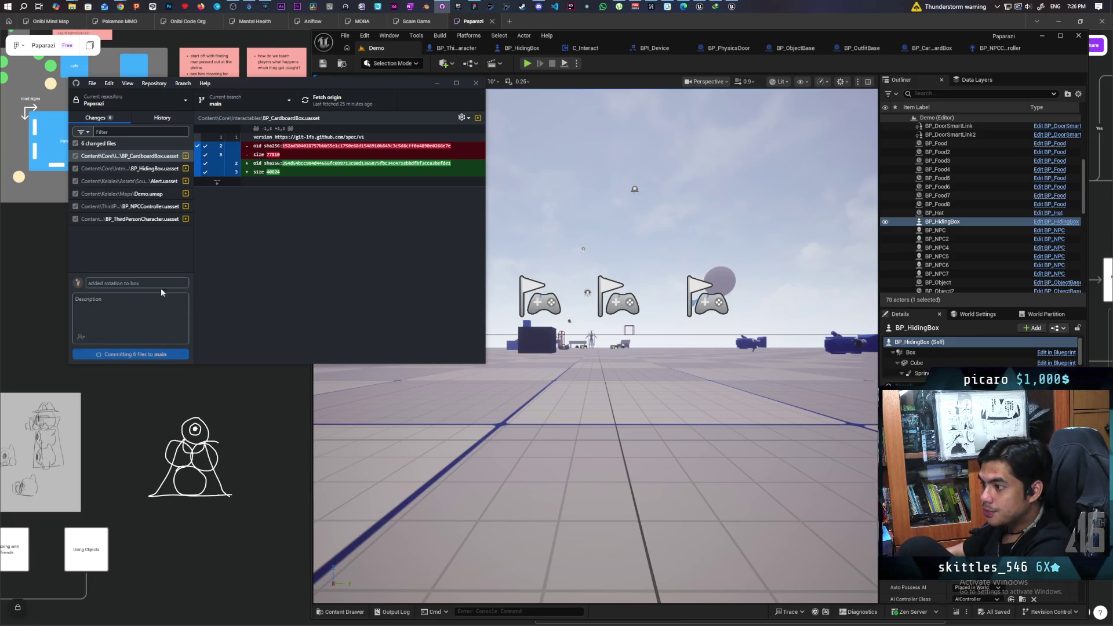
pyautogui.click(344, 108)
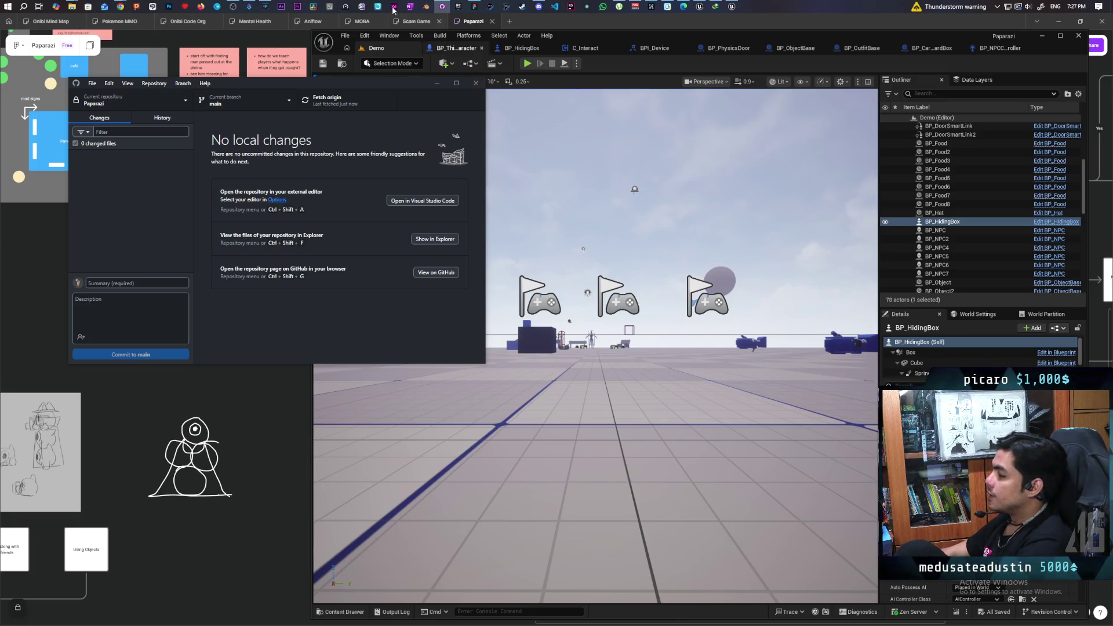
# Bring the YouTube trailer window to the front and maximize it.
pyautogui.click(120, 7)
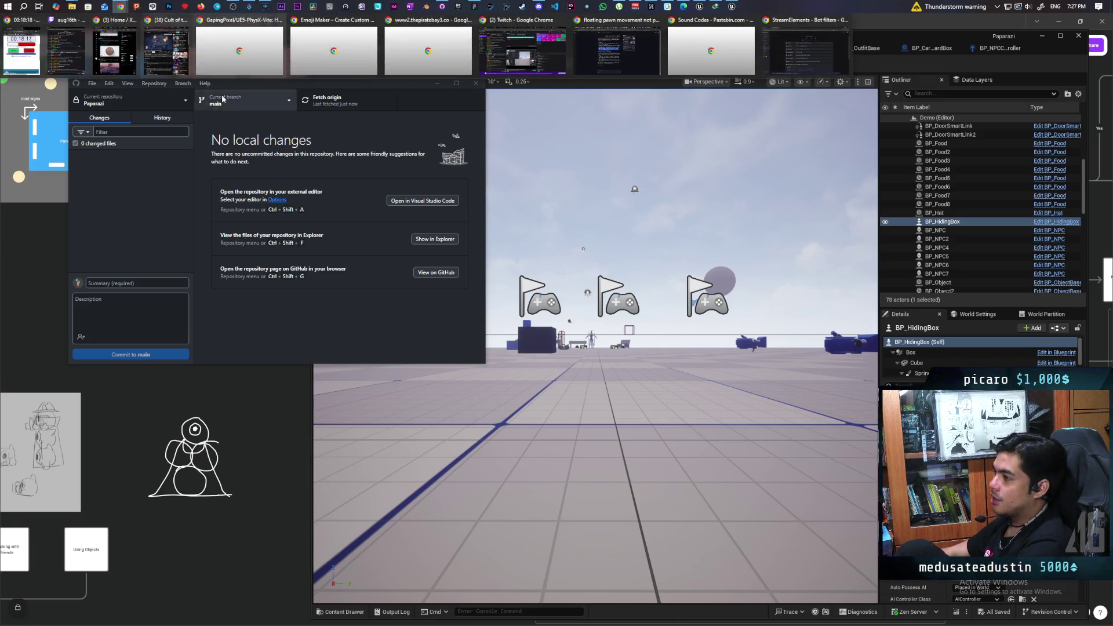
pyautogui.click(166, 51)
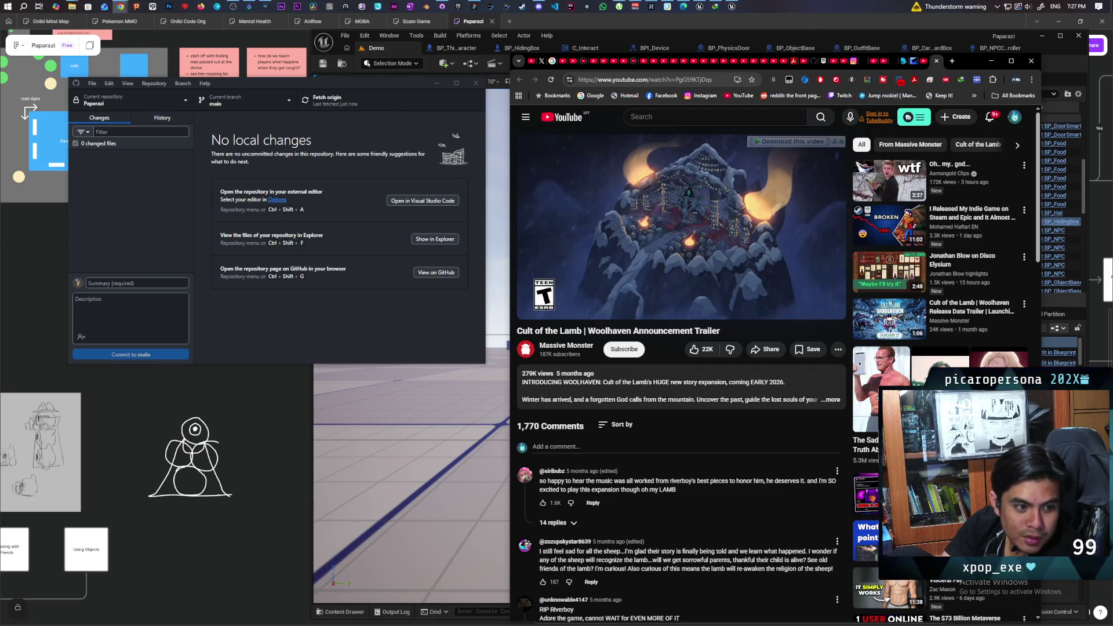
pyautogui.doubleClick(968, 60)
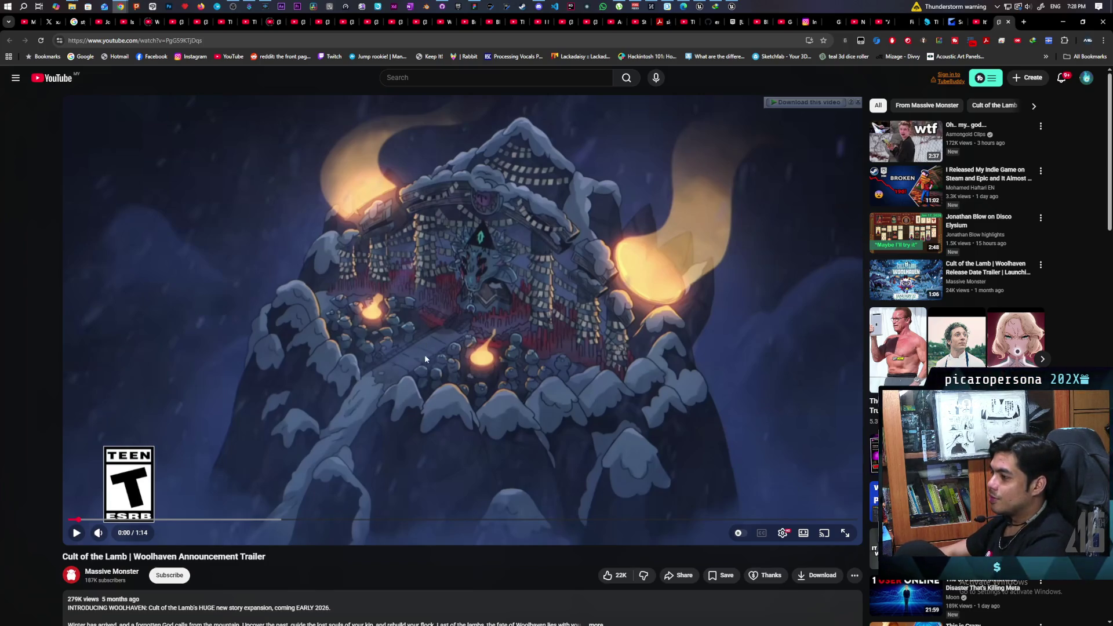
# Play the Cult of the Lamb Woolhaven trailer, pausing and resuming it twice.
pyautogui.click(393, 356)
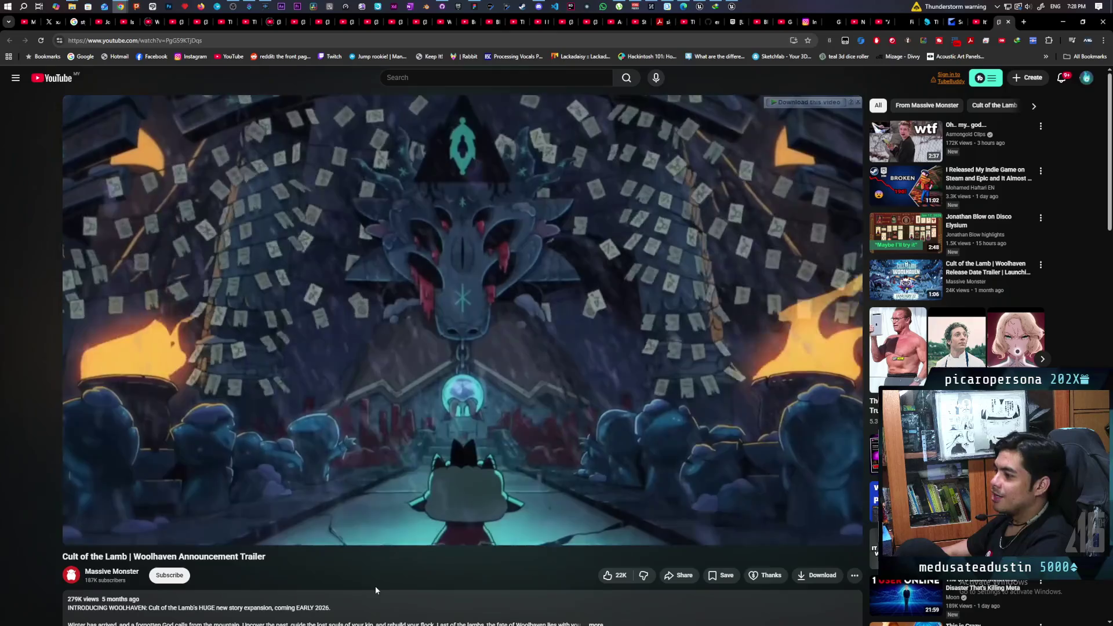
pyautogui.click(555, 471)
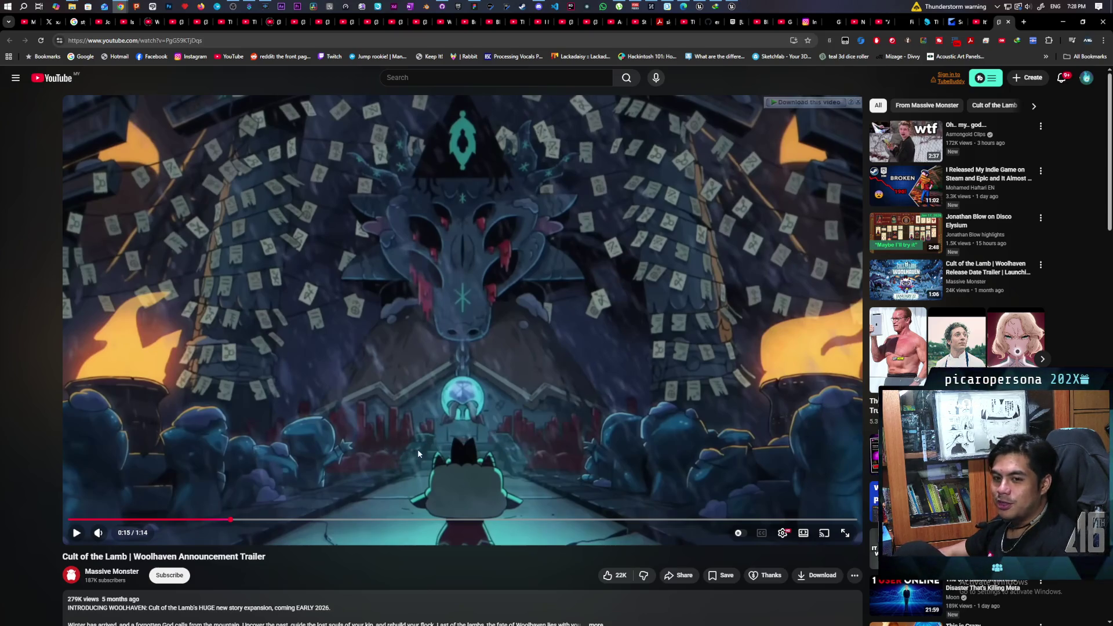
pyautogui.click(434, 440)
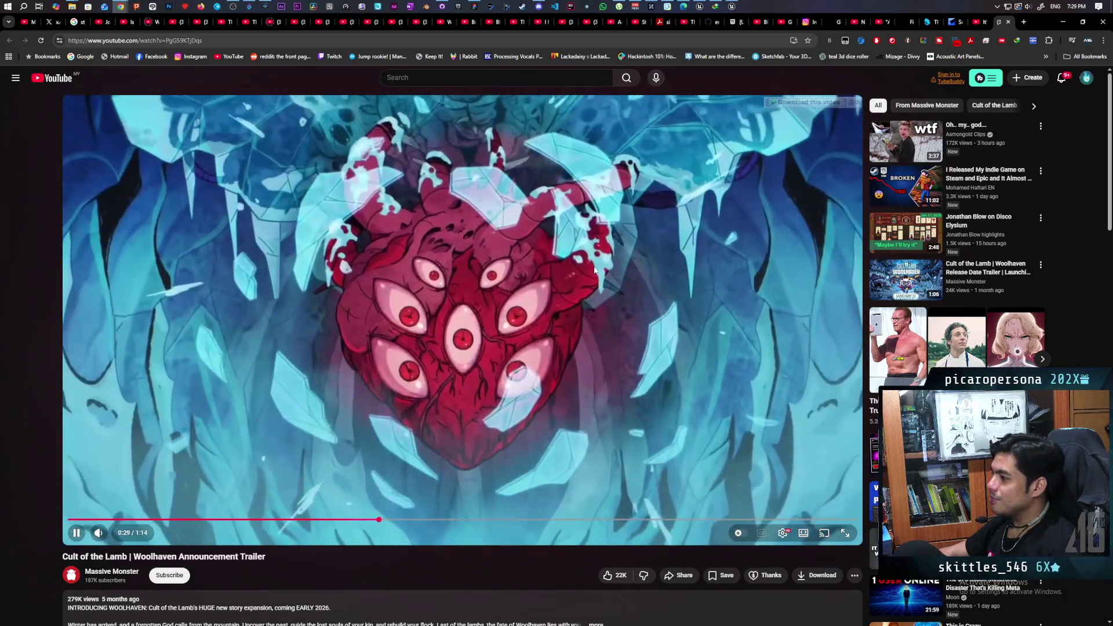
pyautogui.click(503, 234)
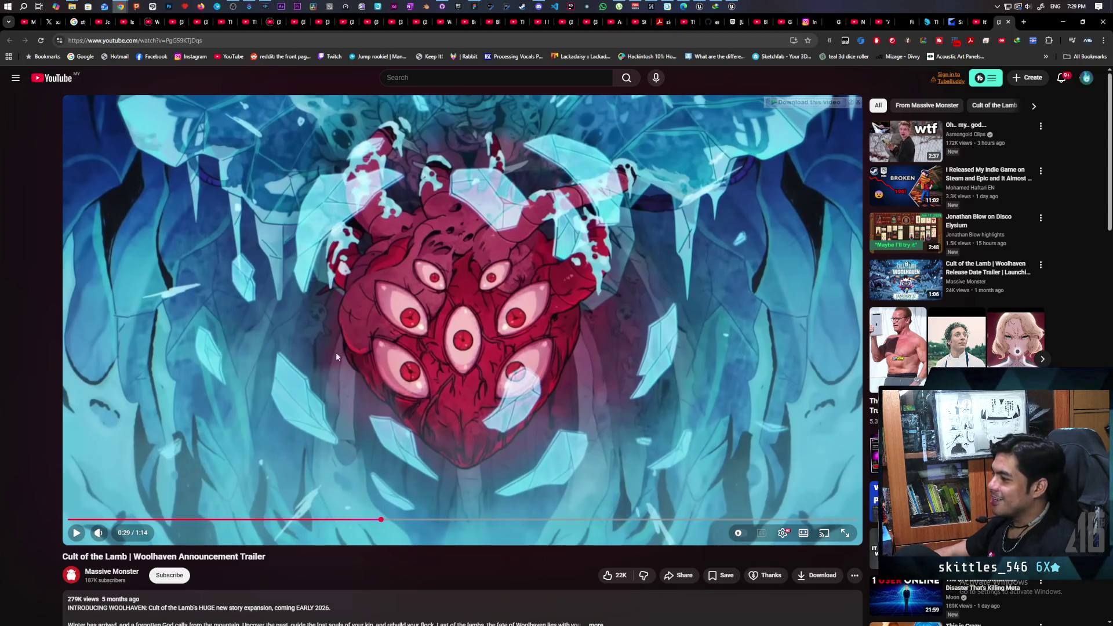
pyautogui.click(597, 350)
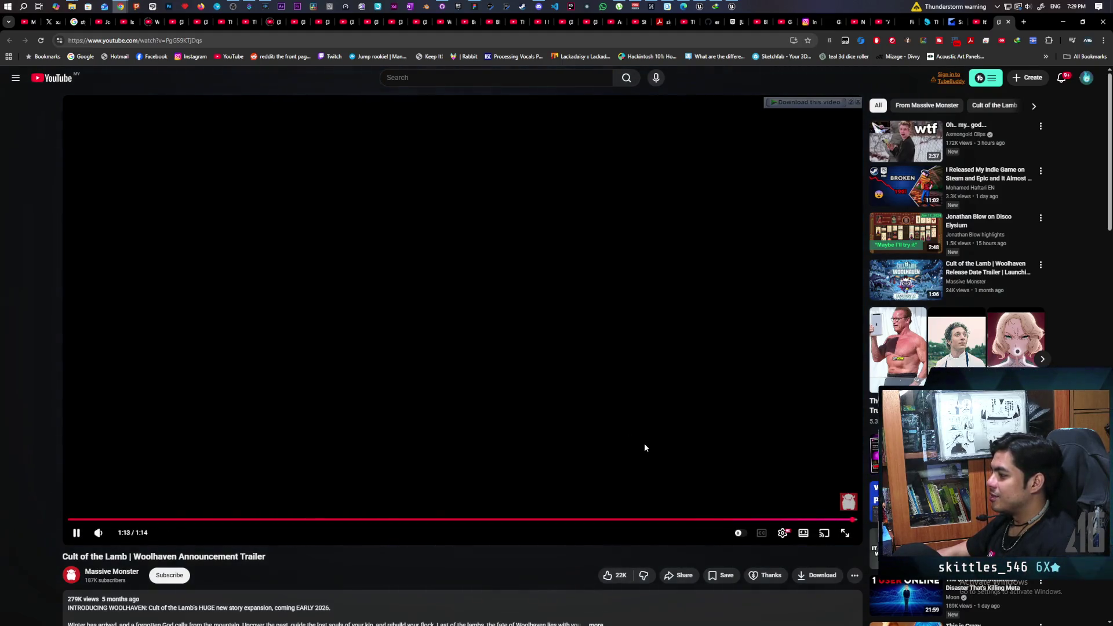
# Resume the Fireship history of programming video, then pause it.
pyautogui.click(200, 22)
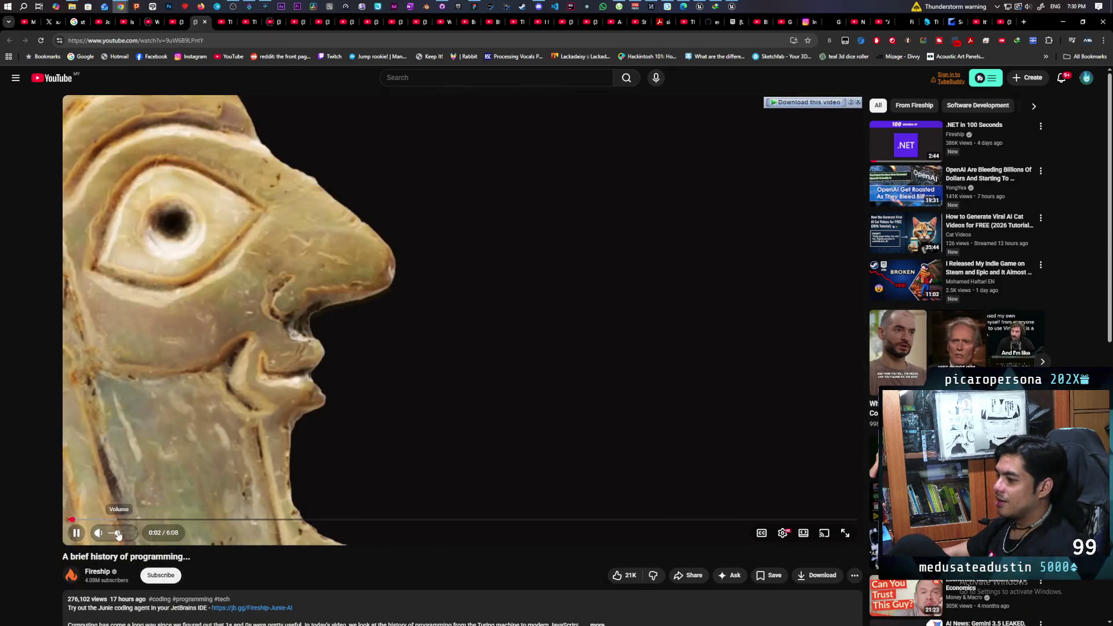
pyautogui.click(76, 533)
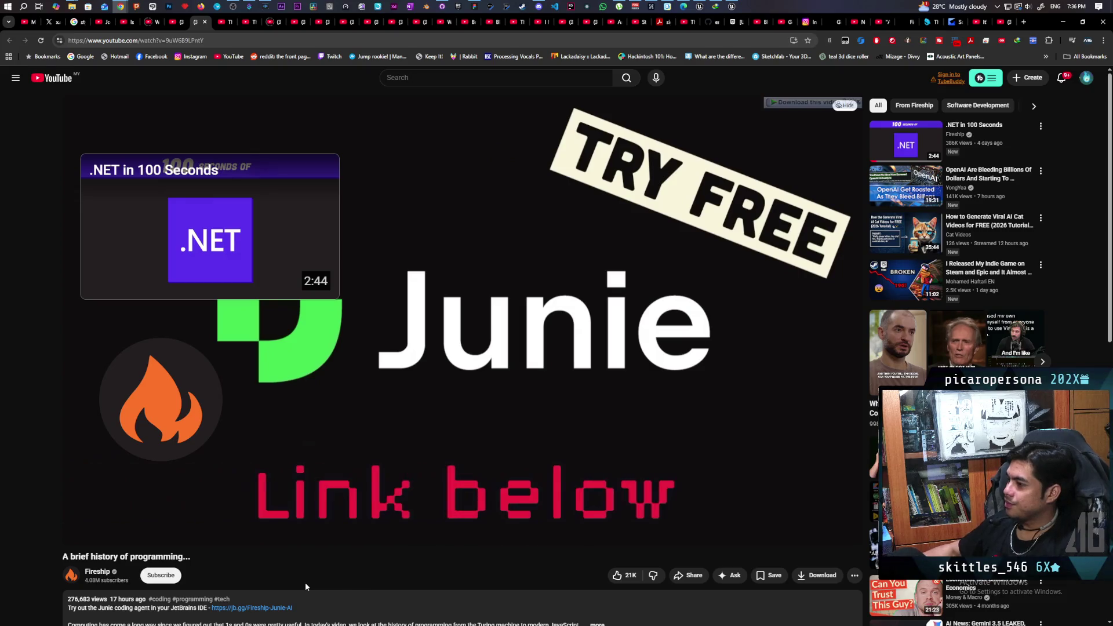
pyautogui.click(687, 447)
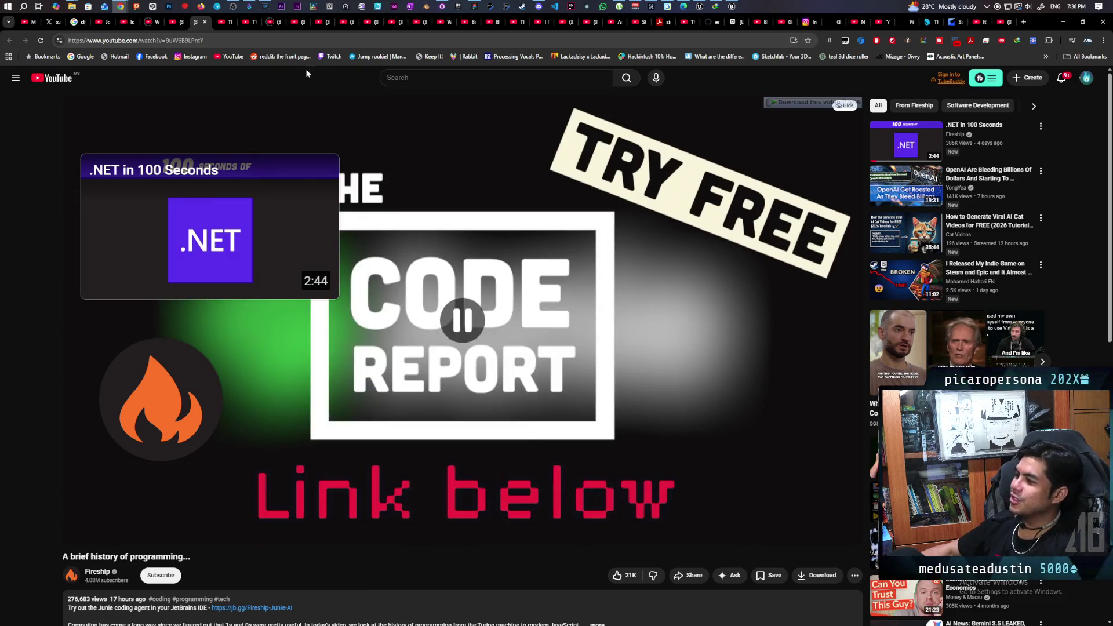
pyautogui.click(228, 24)
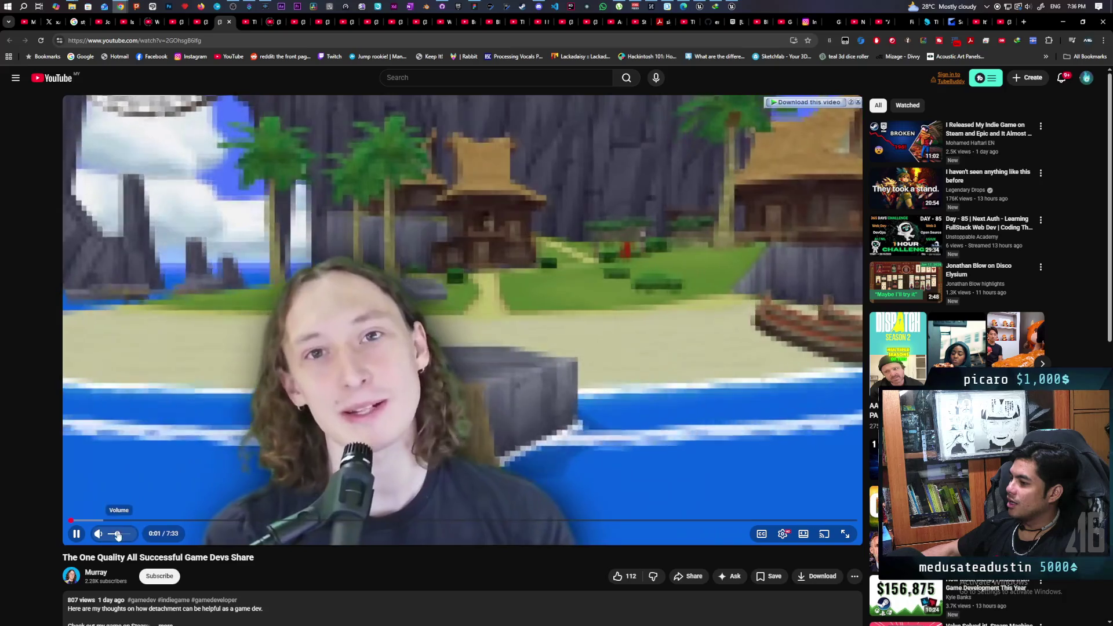
# Pause and resume the game dev video a couple of times.
pyautogui.press('space')
pyautogui.click(147, 482)
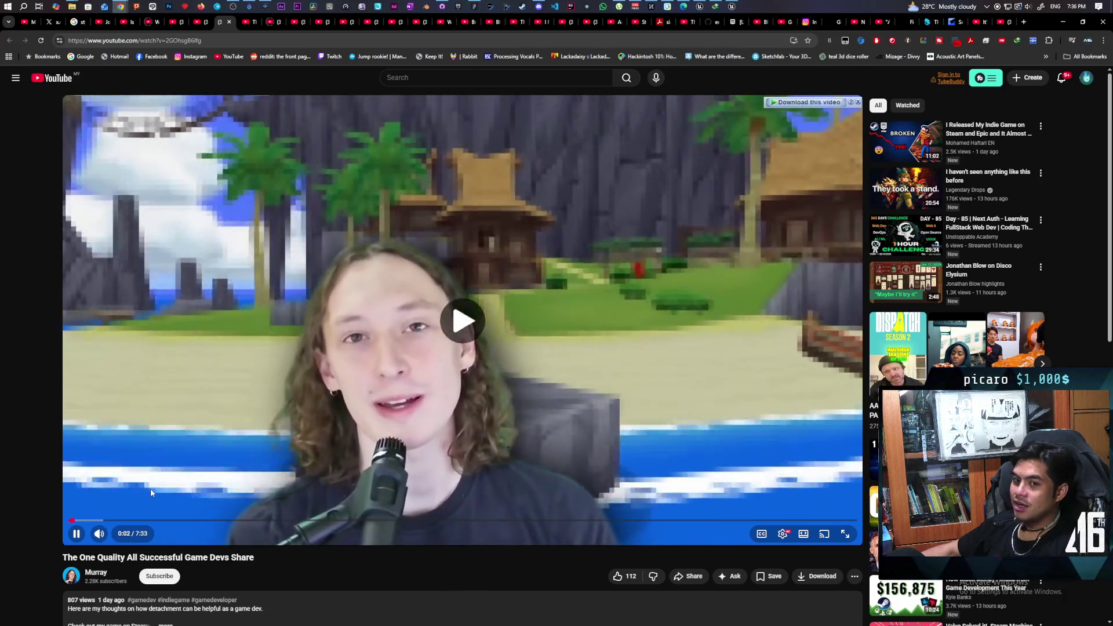
pyautogui.click(248, 439)
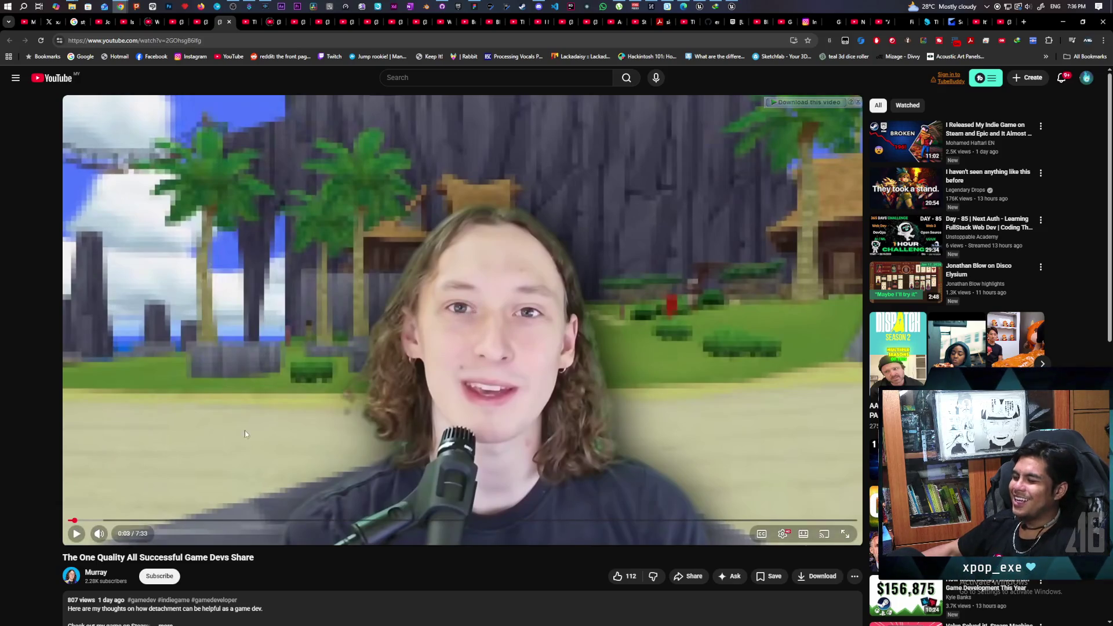
pyautogui.click(241, 450)
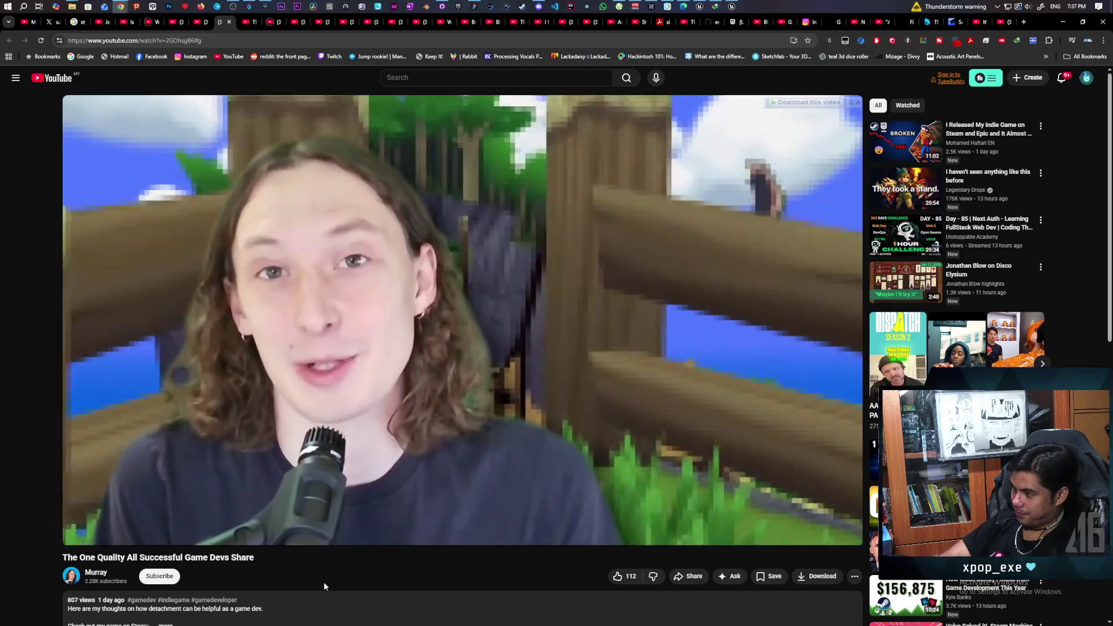
# Skip back a few seconds, pause the video at 1:36, and return to Unreal Engine.
pyautogui.press('Left')
pyautogui.press('k')
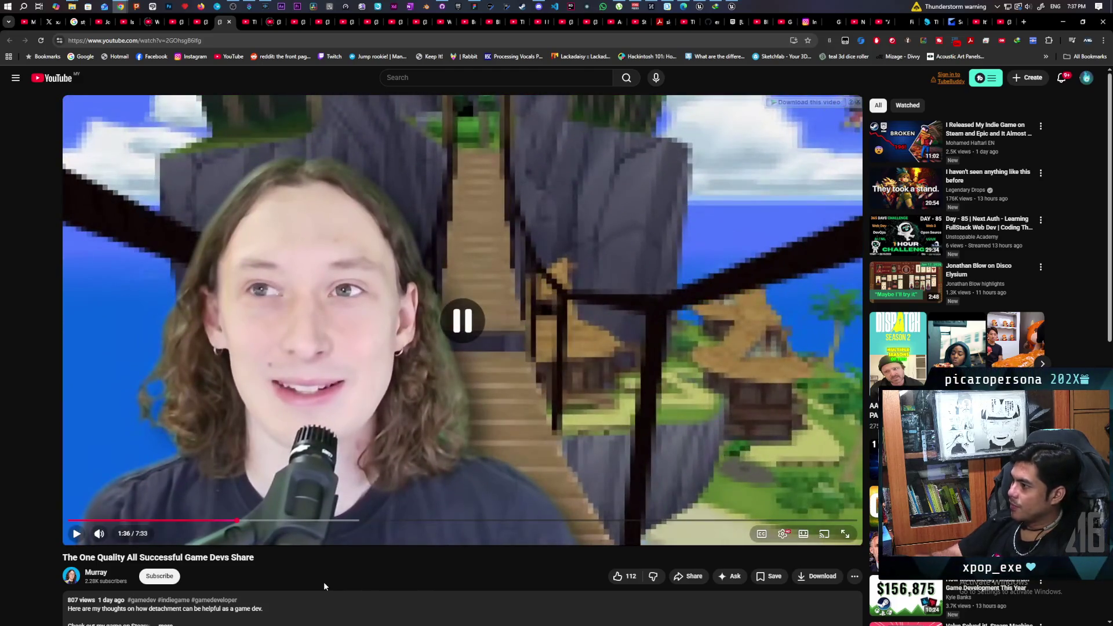
pyautogui.click(700, 6)
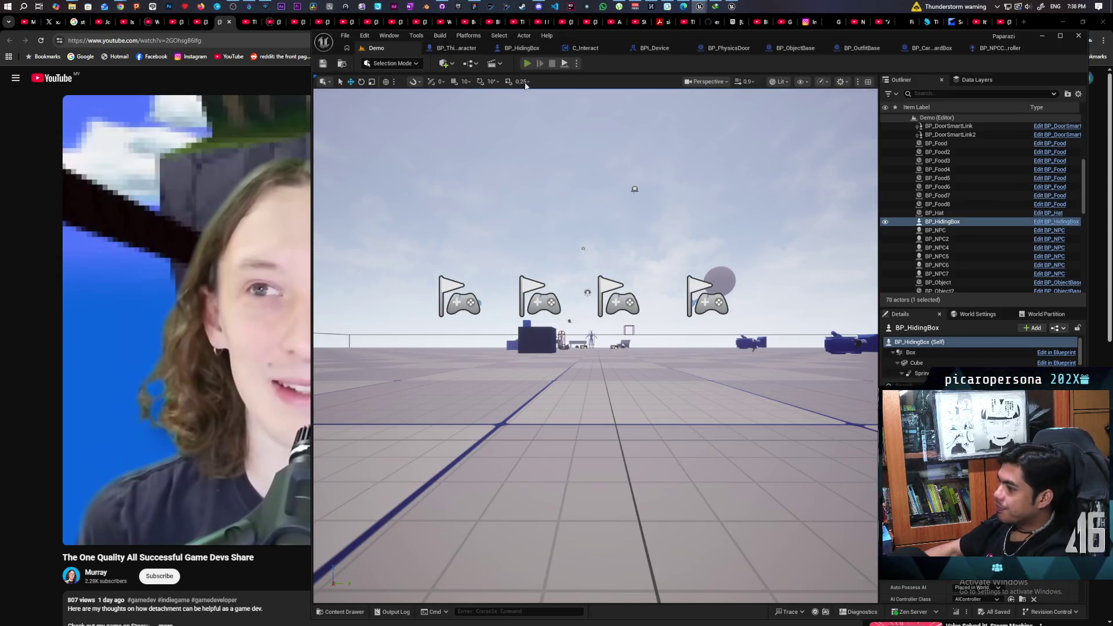
# Start a multi-client play test and walk the cat into and out of the blue box.
pyautogui.click(527, 63)
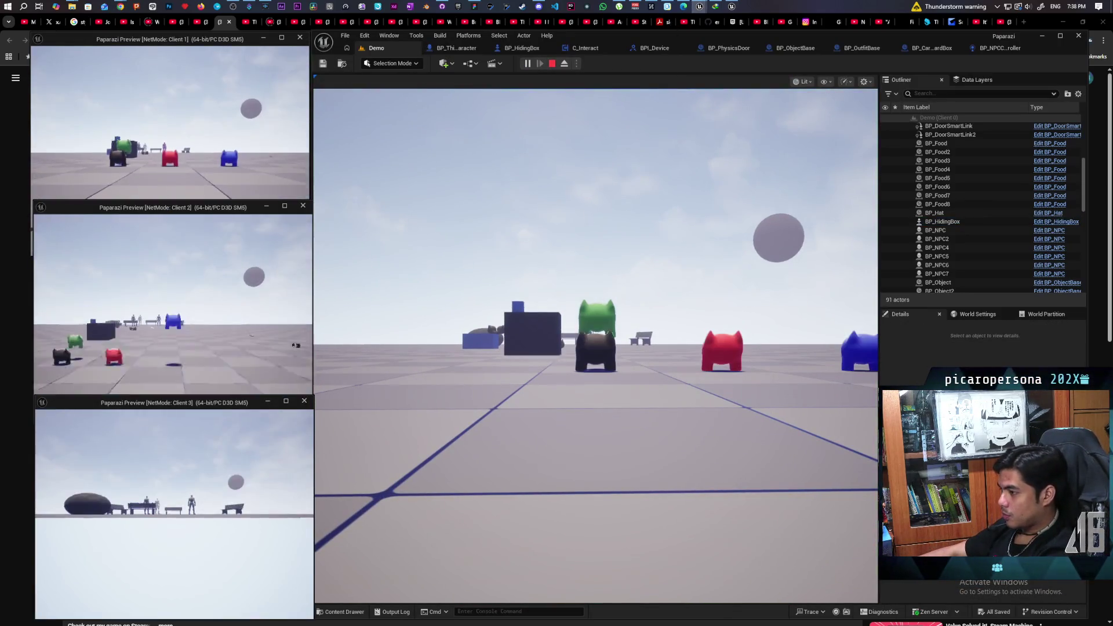
pyautogui.press('w')
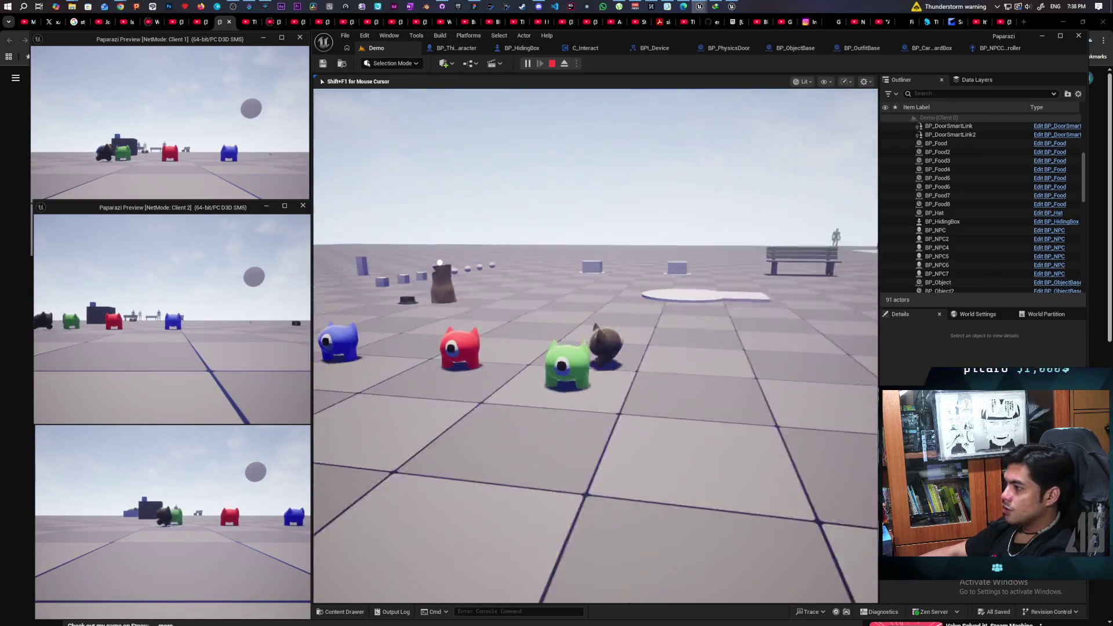
pyautogui.press('w')
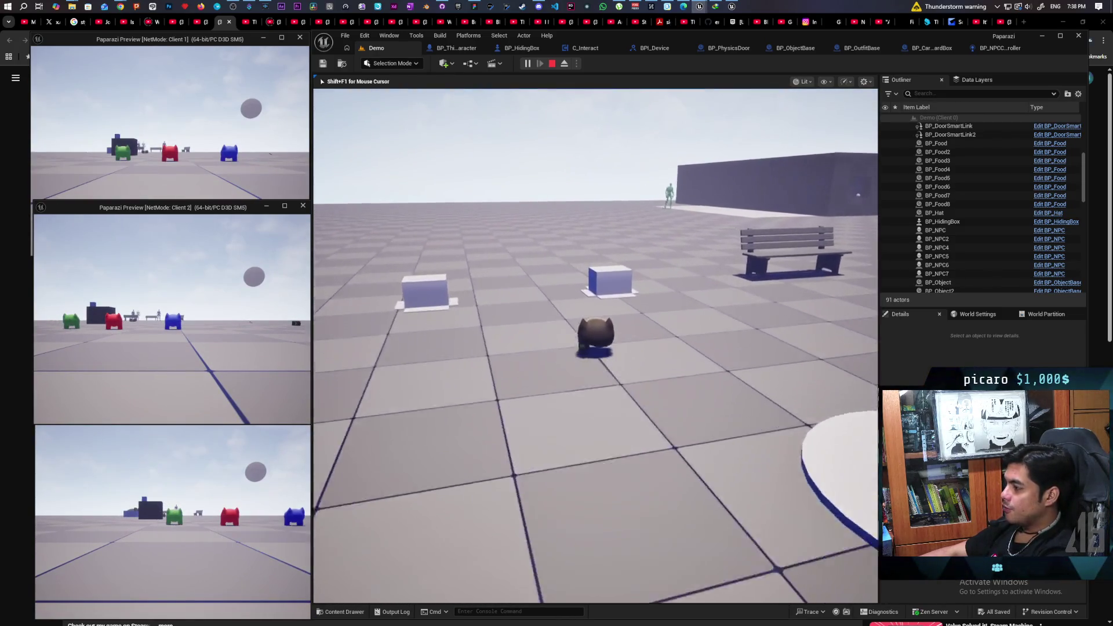
pyautogui.press('e')
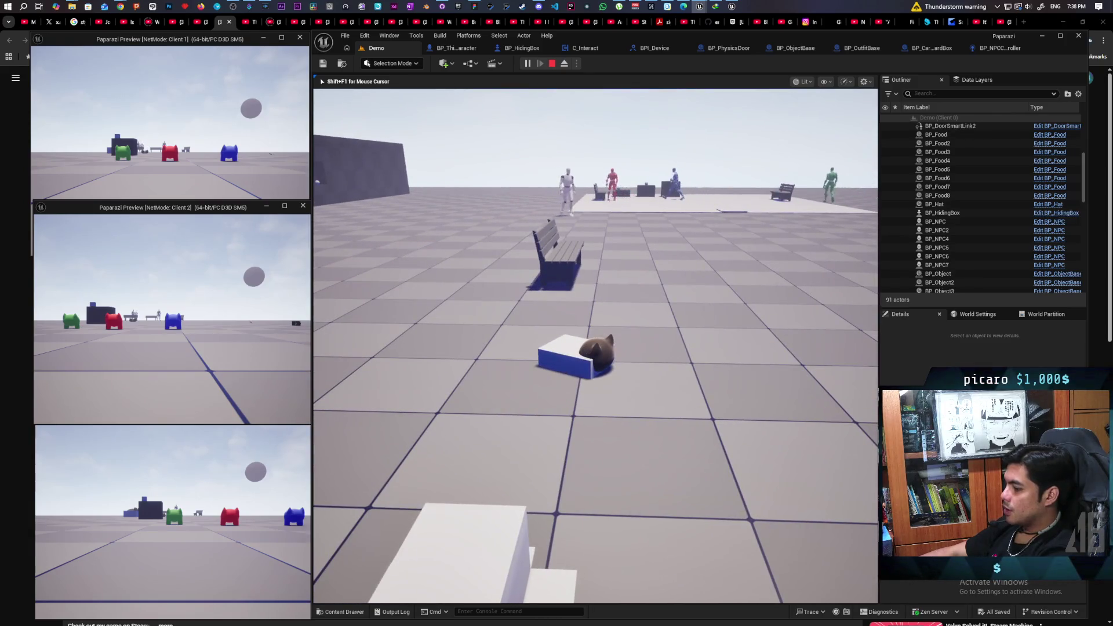
pyautogui.press('w')
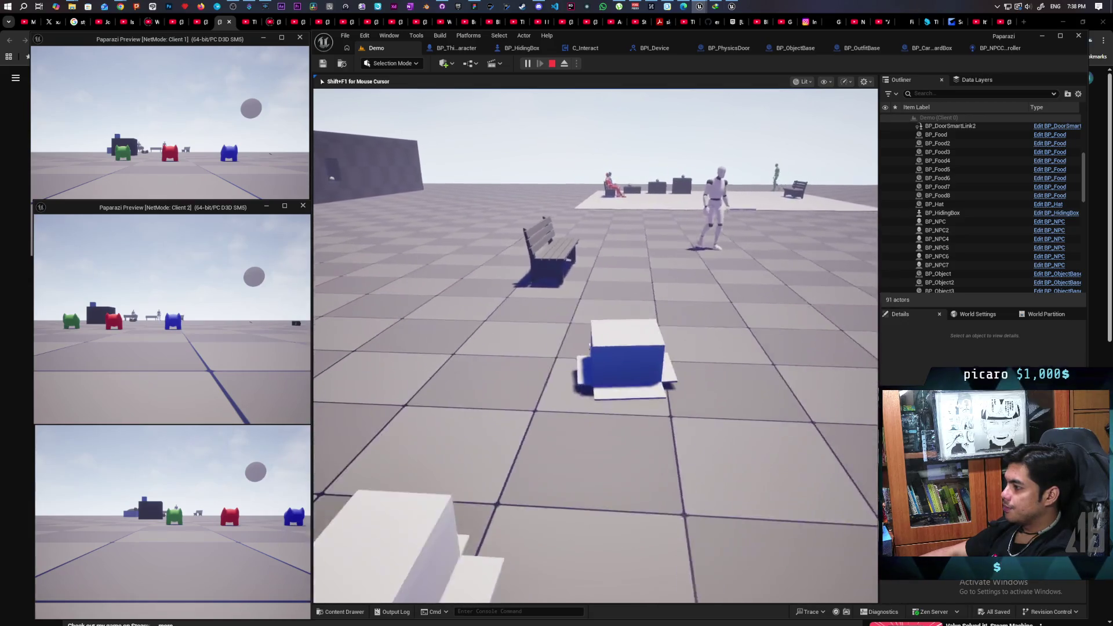
pyautogui.press('e')
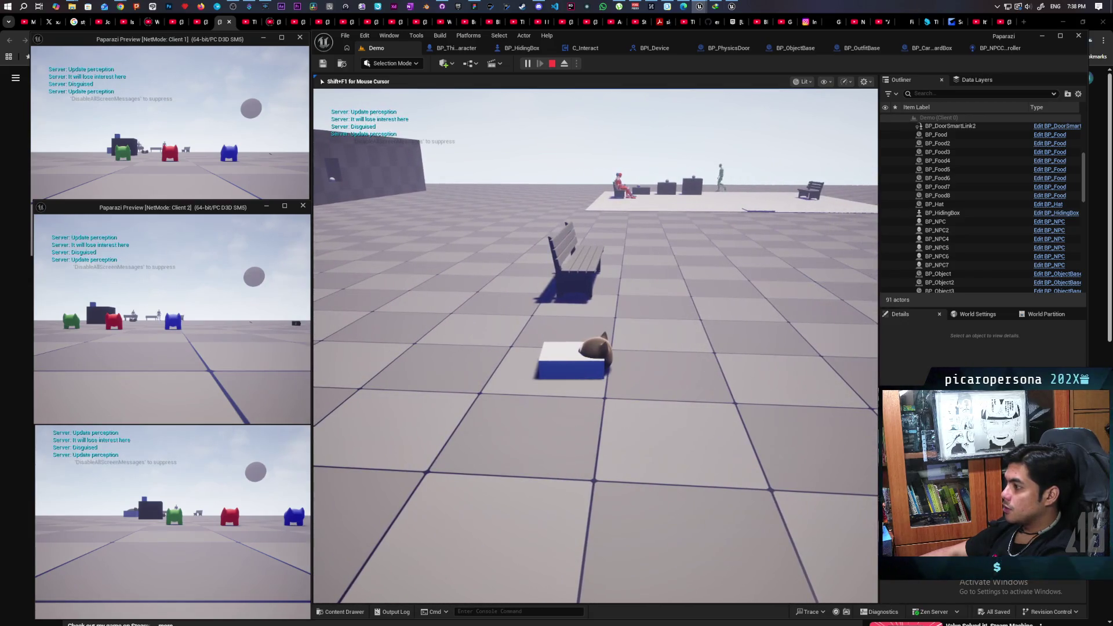
pyautogui.press('w')
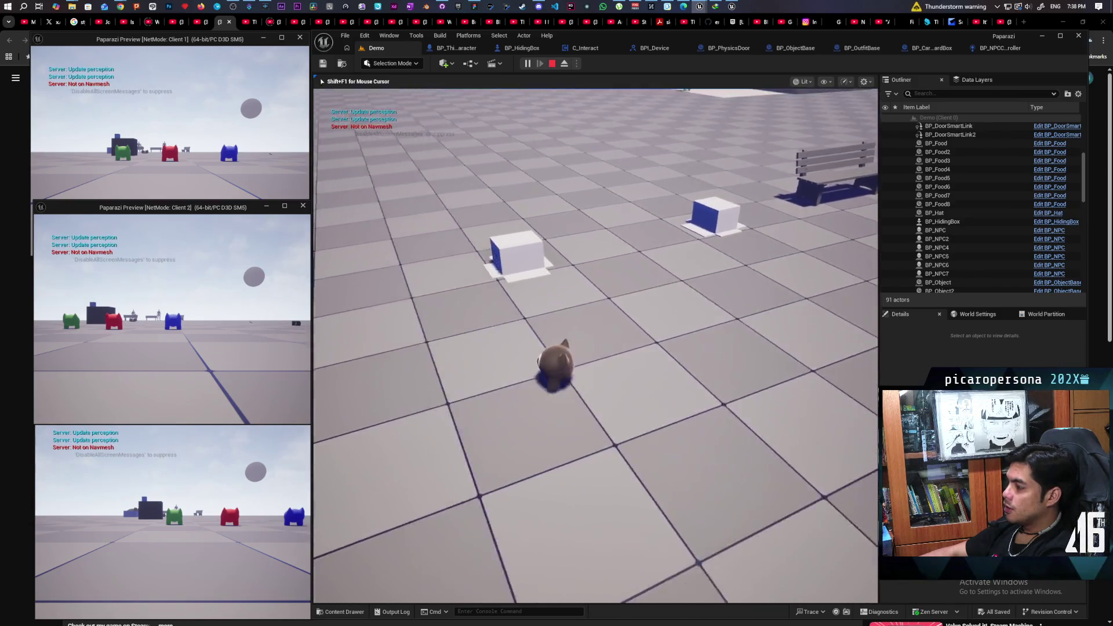
# Hide in the blue box with F, move it under the bench, and stop the session.
pyautogui.press('f')
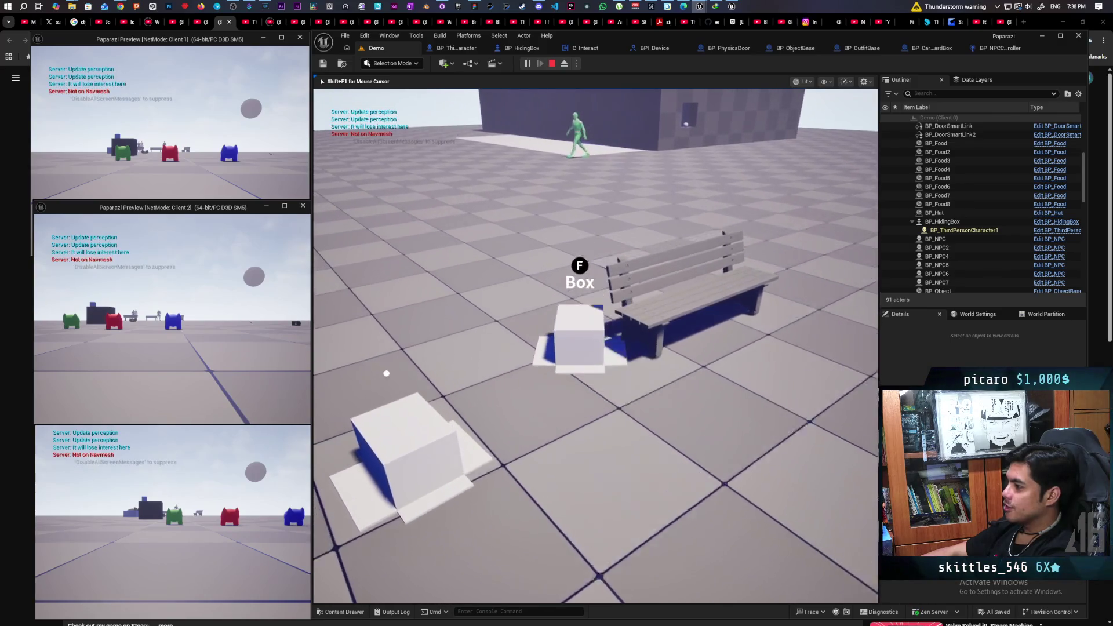
pyautogui.press('w')
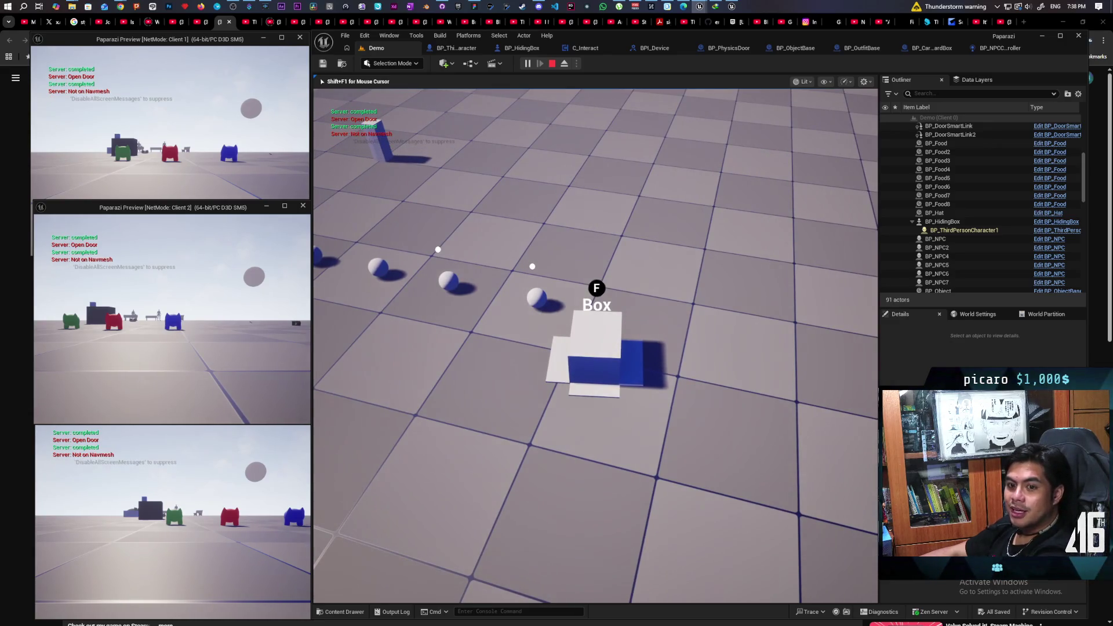
pyautogui.press('Escape')
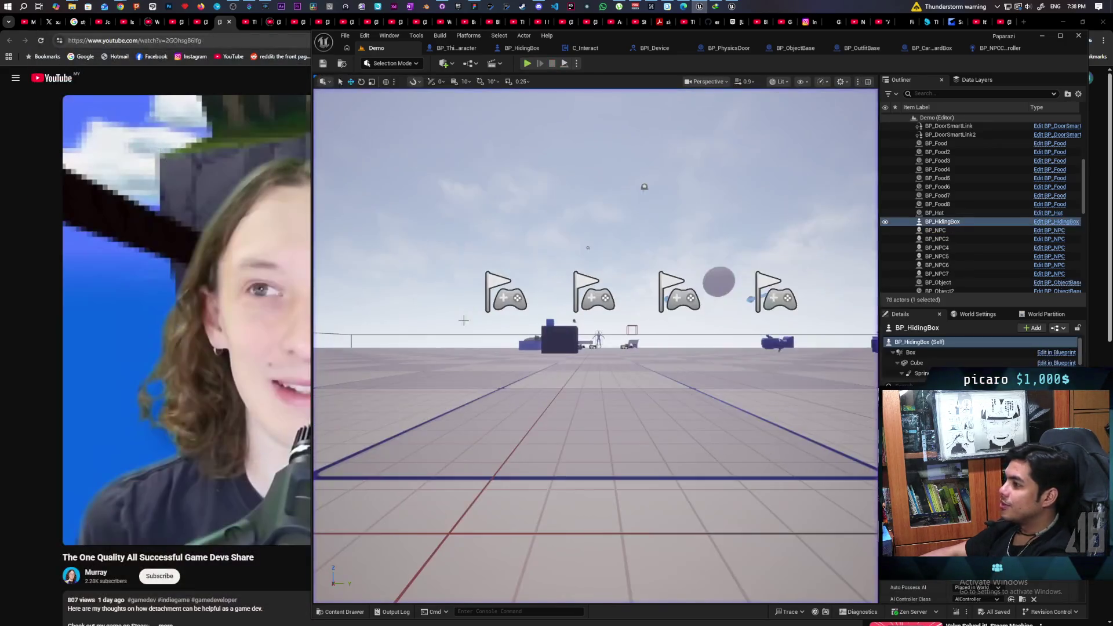
# Switch back to Chrome and let the game dev video play on past 4:43.
pyautogui.hotkey('alt', 'Tab')
pyautogui.click(396, 464)
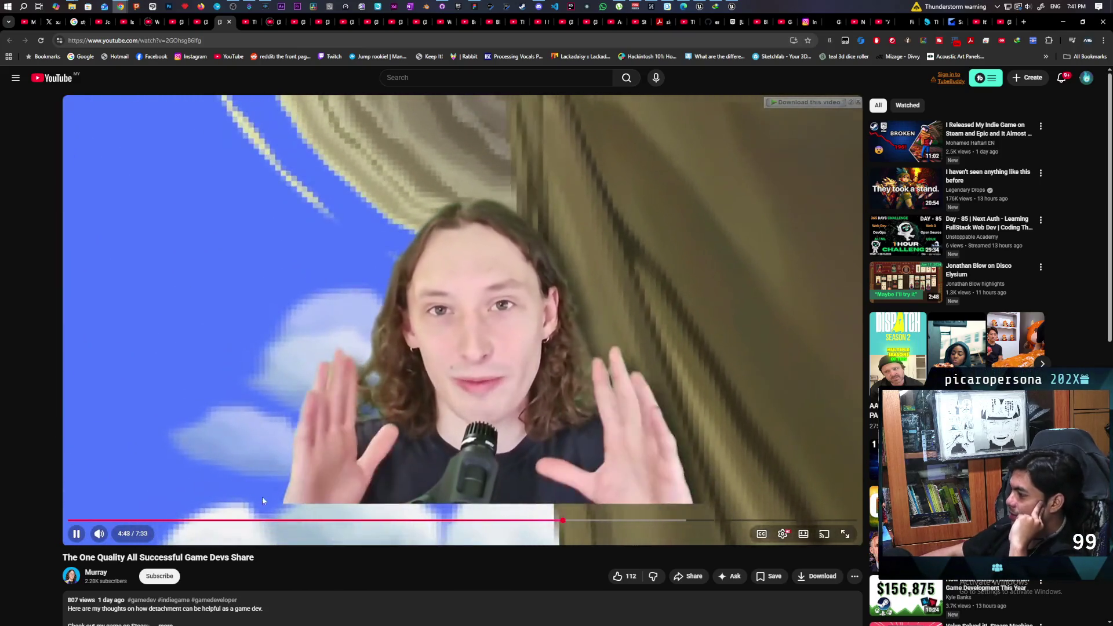
pyautogui.scroll(-3, 335, 578)
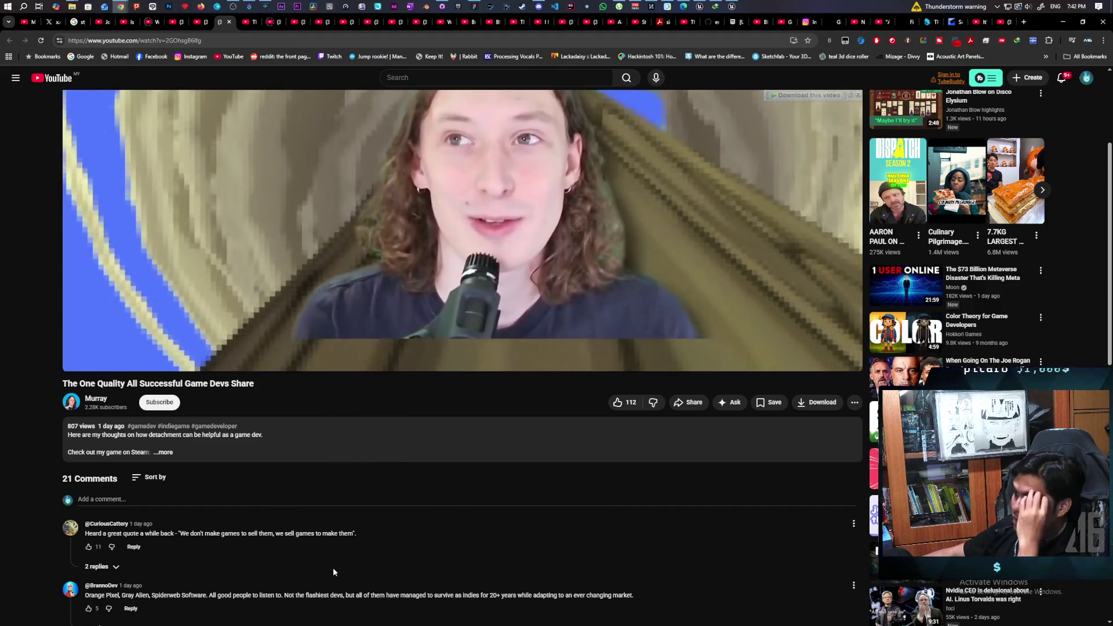
pyautogui.press('space')
pyautogui.scroll(-5, 379, 511)
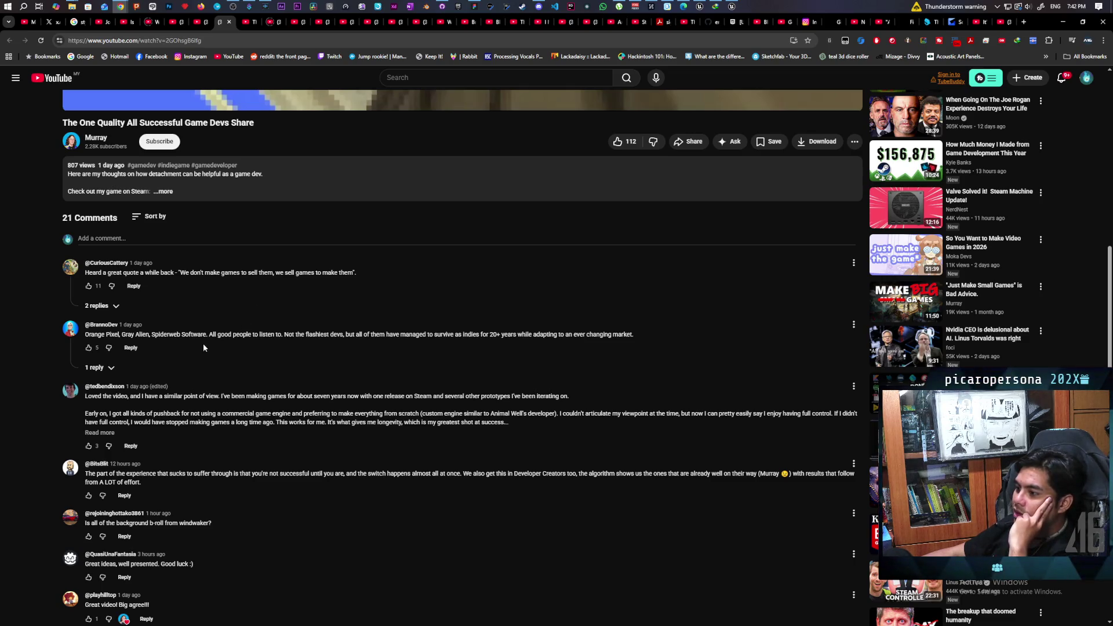
pyautogui.scroll(7, 346, 333)
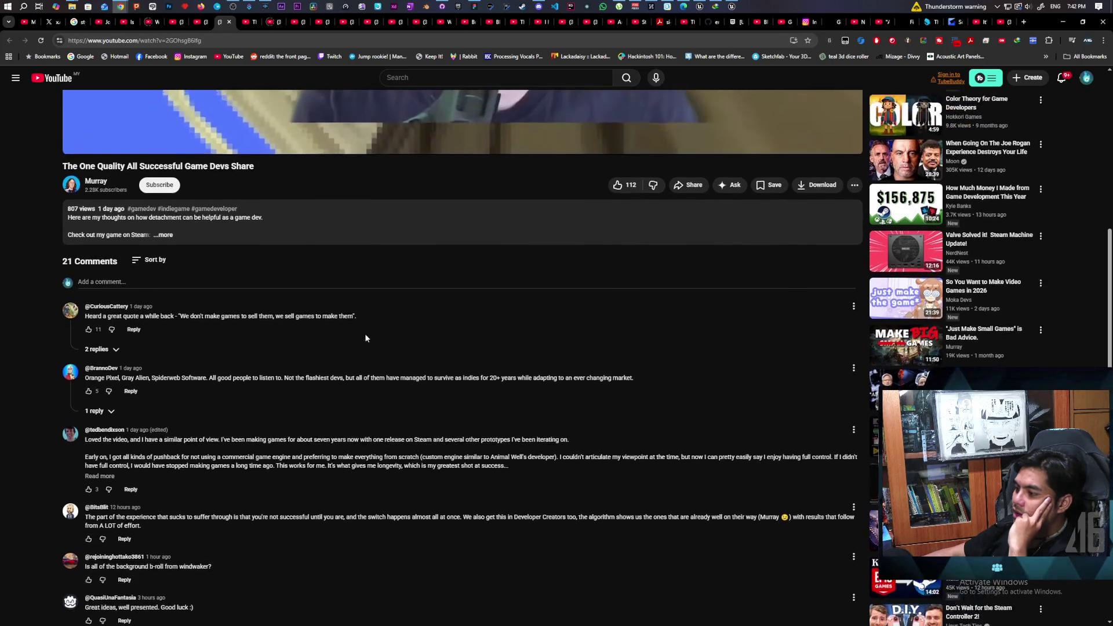
pyautogui.click(370, 340)
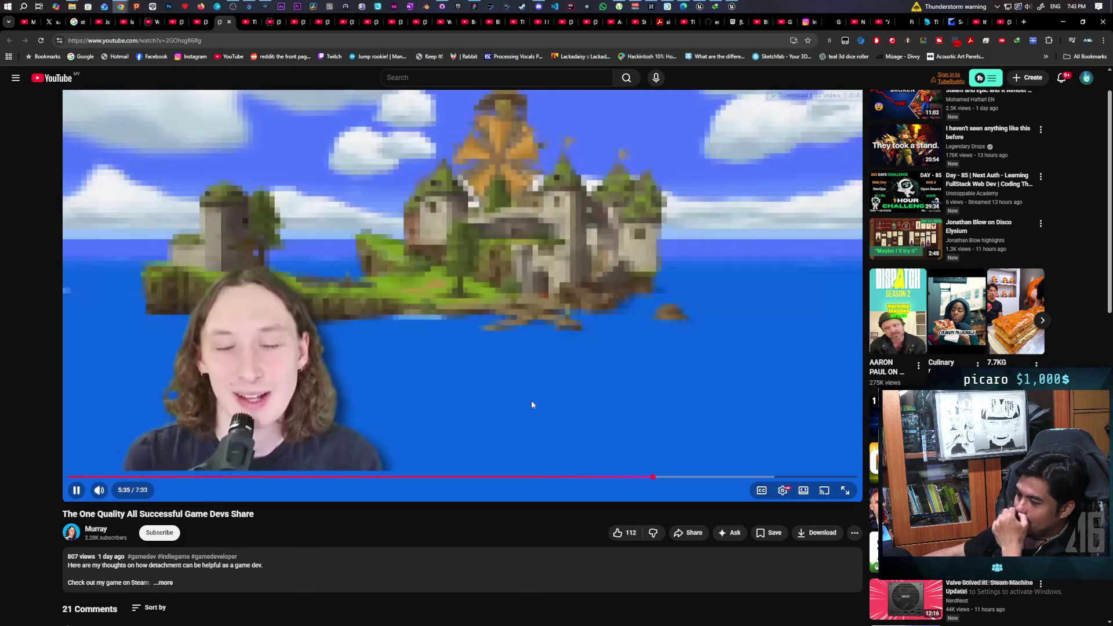
pyautogui.click(529, 336)
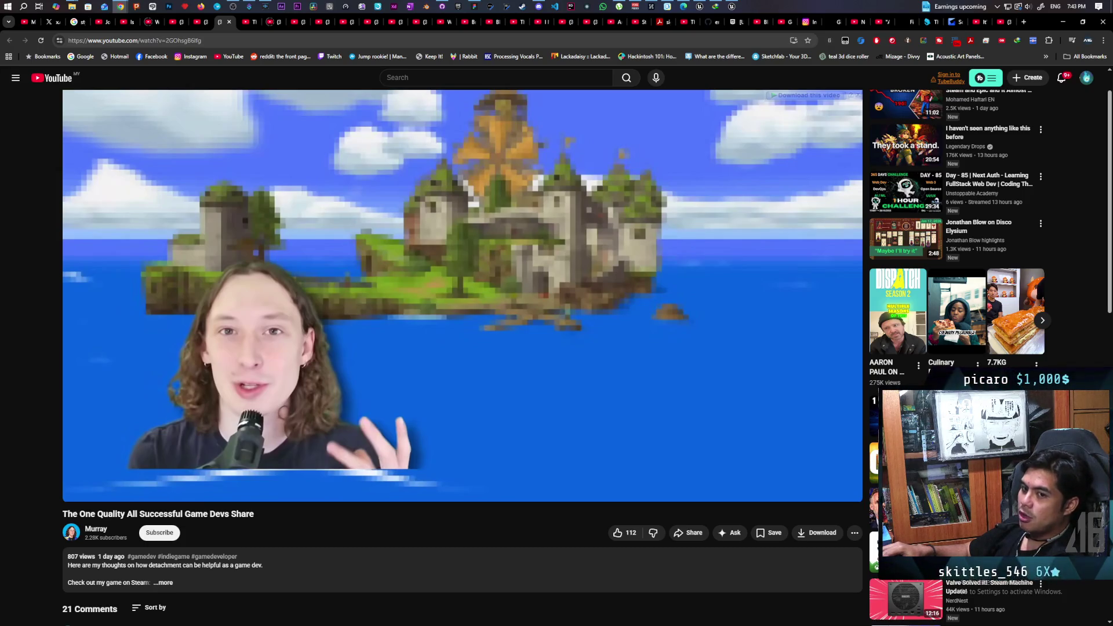
pyautogui.click(528, 263)
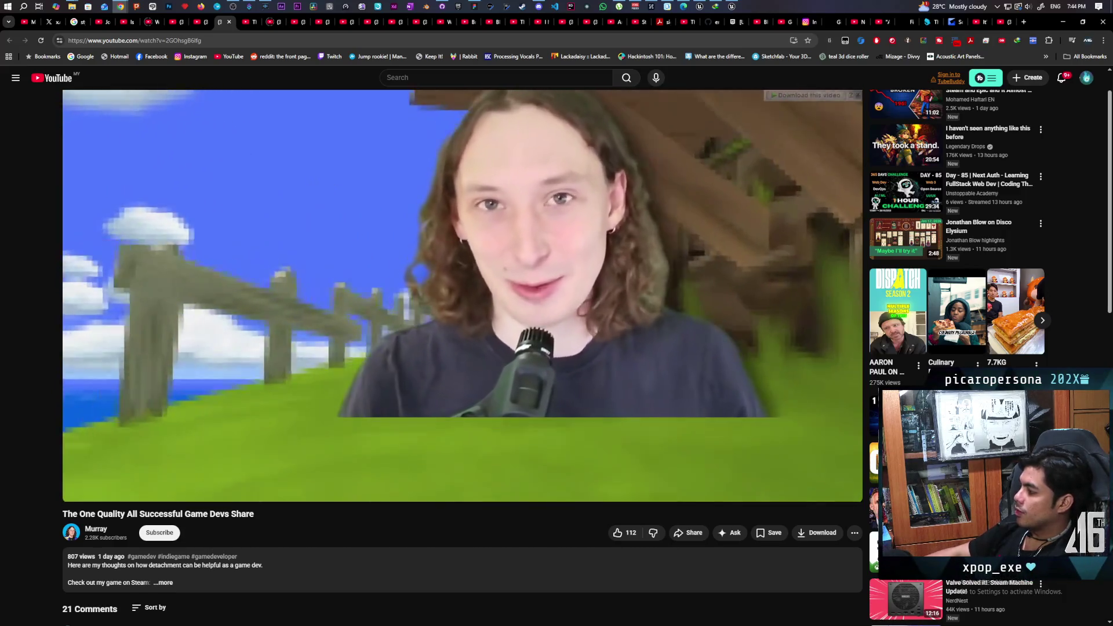
pyautogui.moveTo(553, 230)
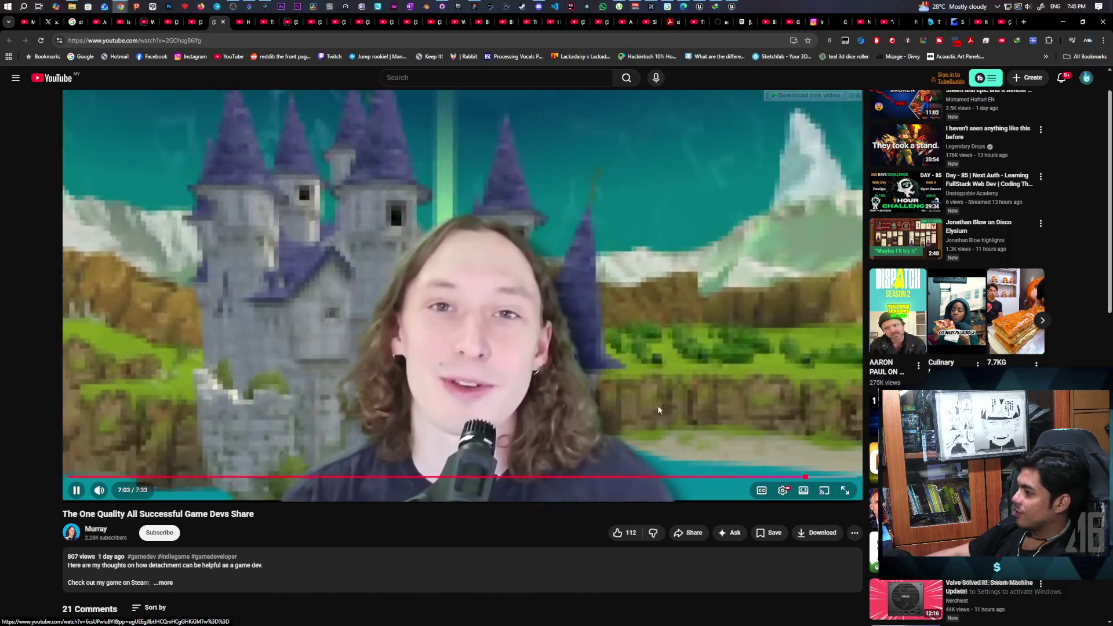
pyautogui.click(649, 448)
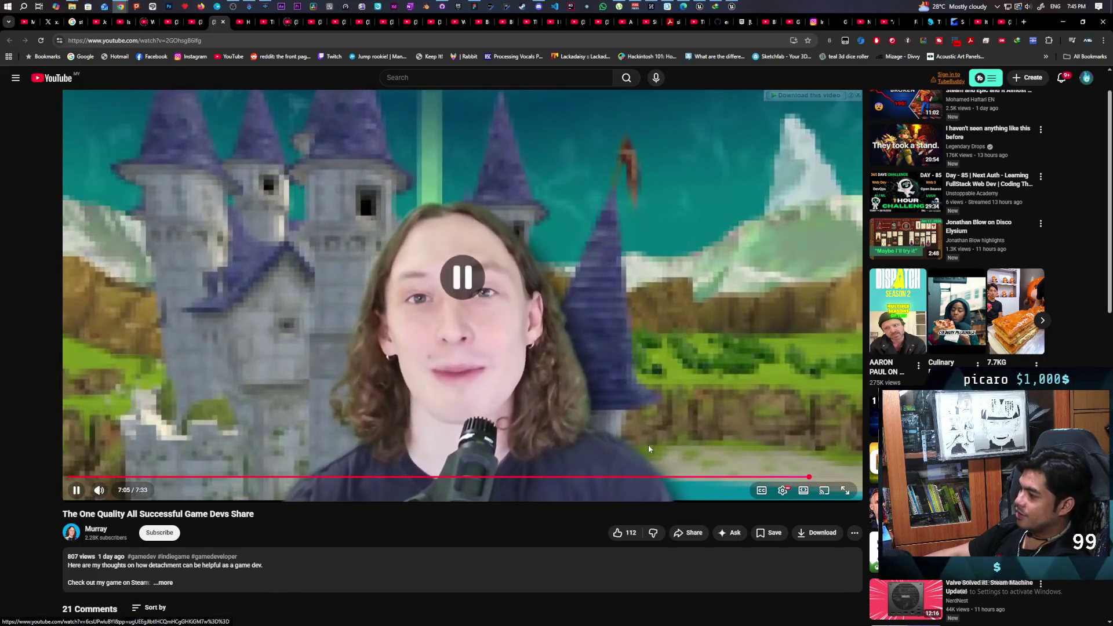
# Switch to 'How I Make a Living as an Indie Game Developer' and restart it from the beginning.
pyautogui.click(243, 22)
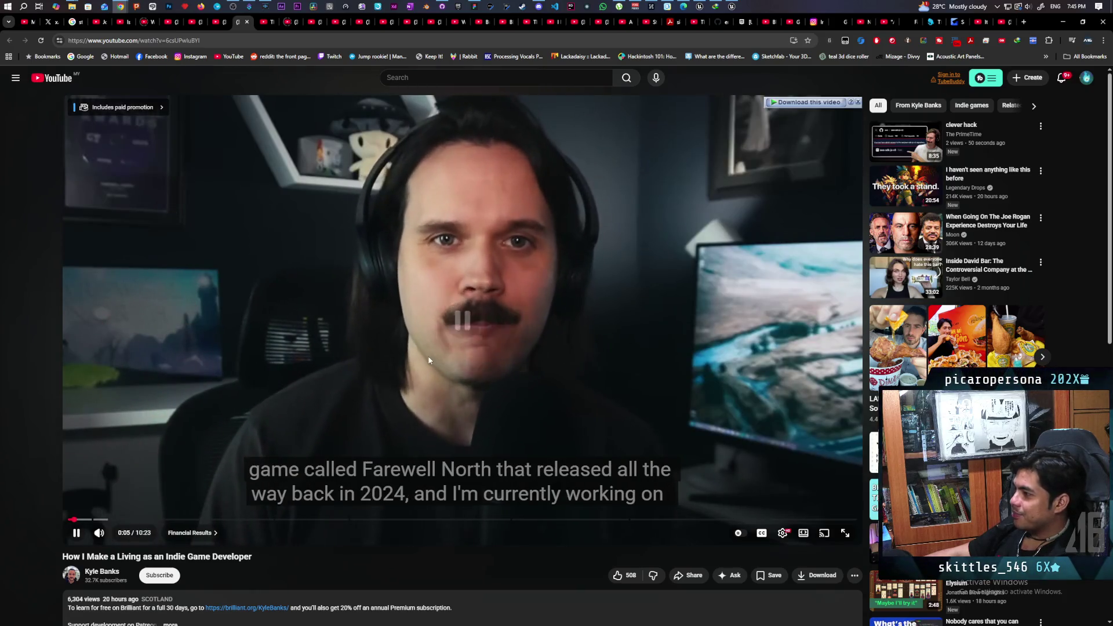
pyautogui.click(450, 410)
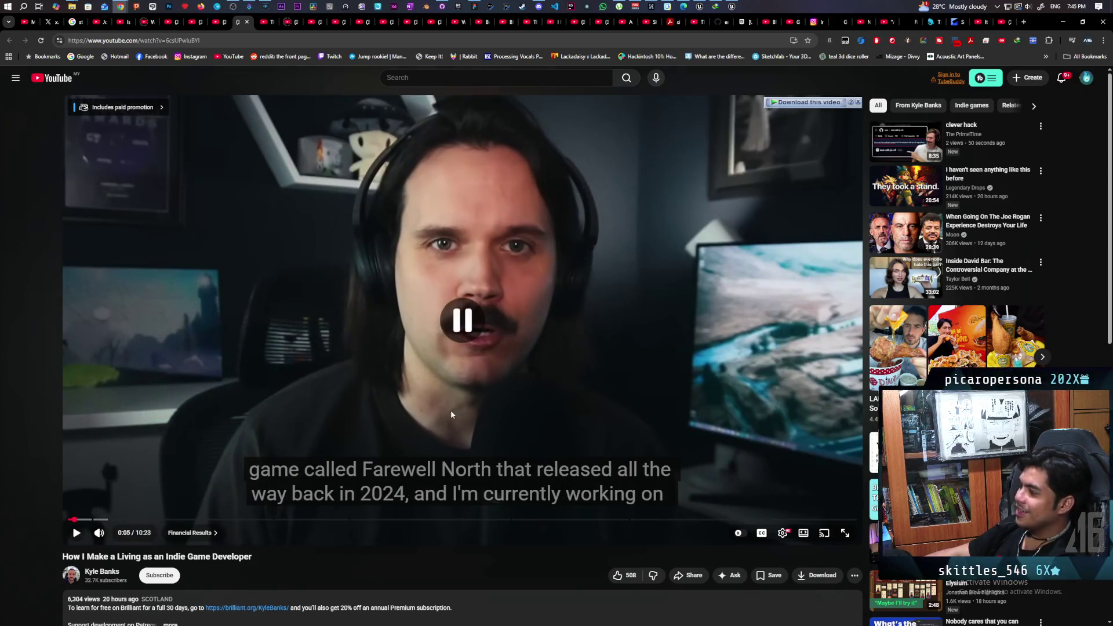
pyautogui.press('0')
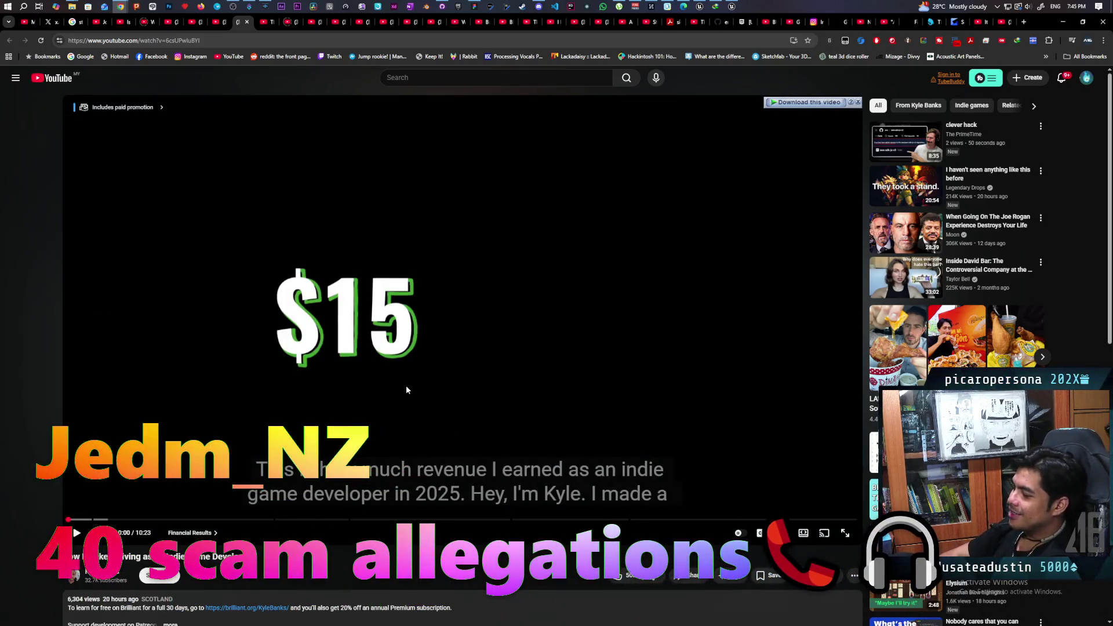
pyautogui.press('k')
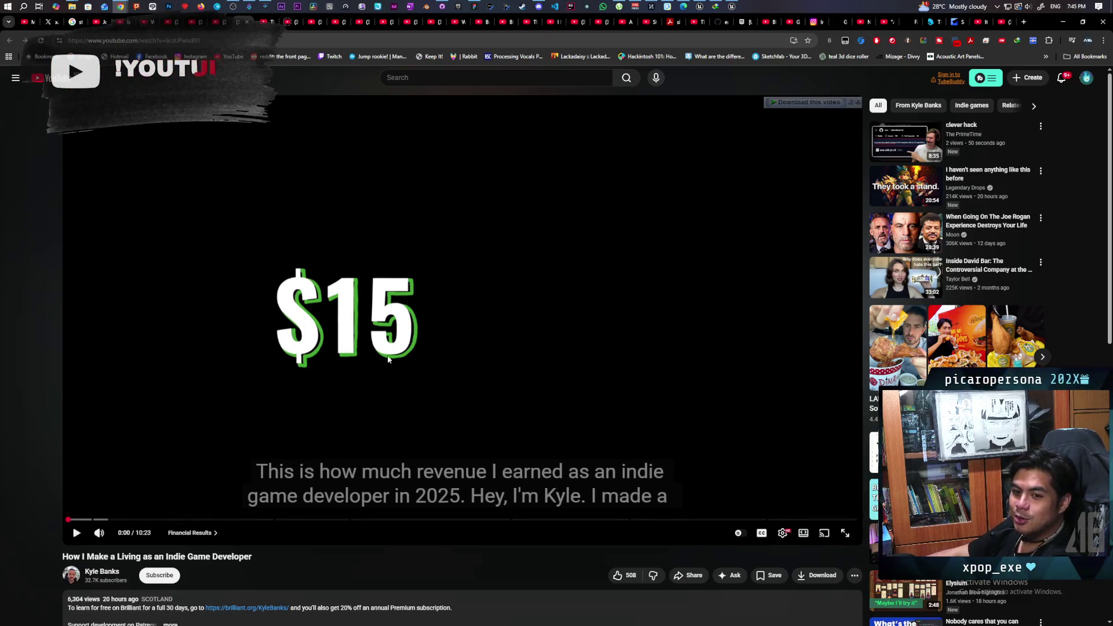
# Play the video, pause it on the revenue figure, then resume.
pyautogui.click(482, 370)
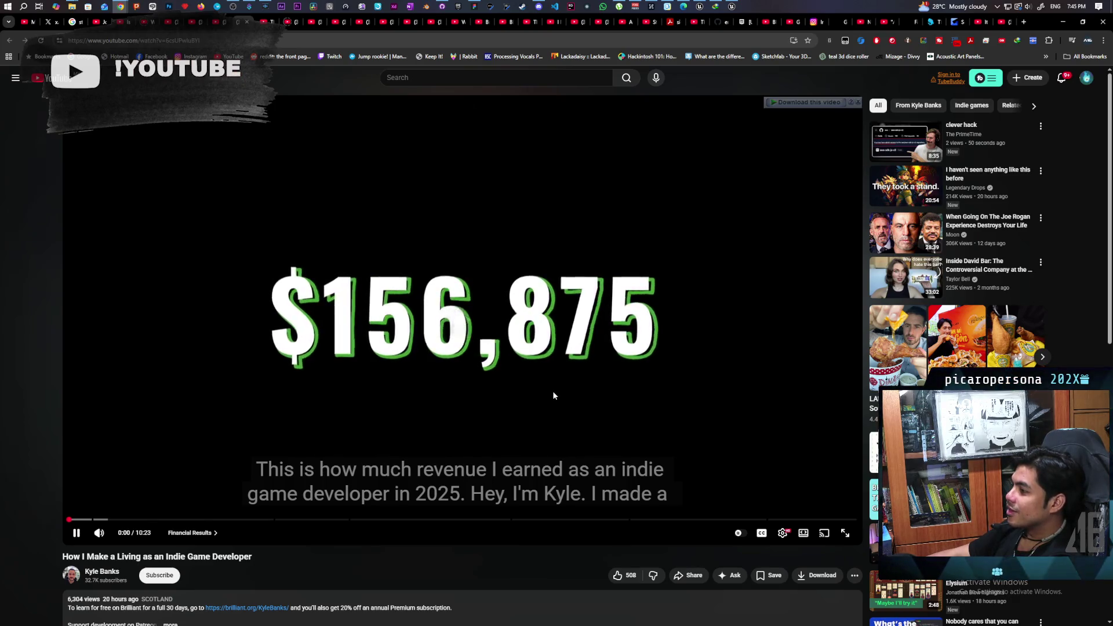
pyautogui.click(552, 392)
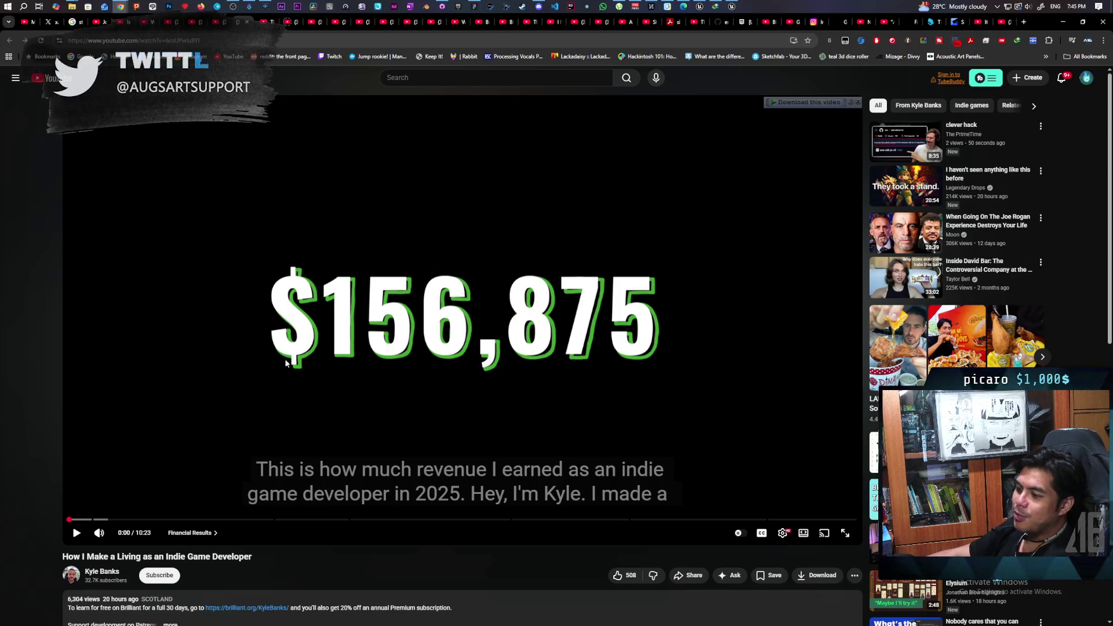
pyautogui.click(555, 405)
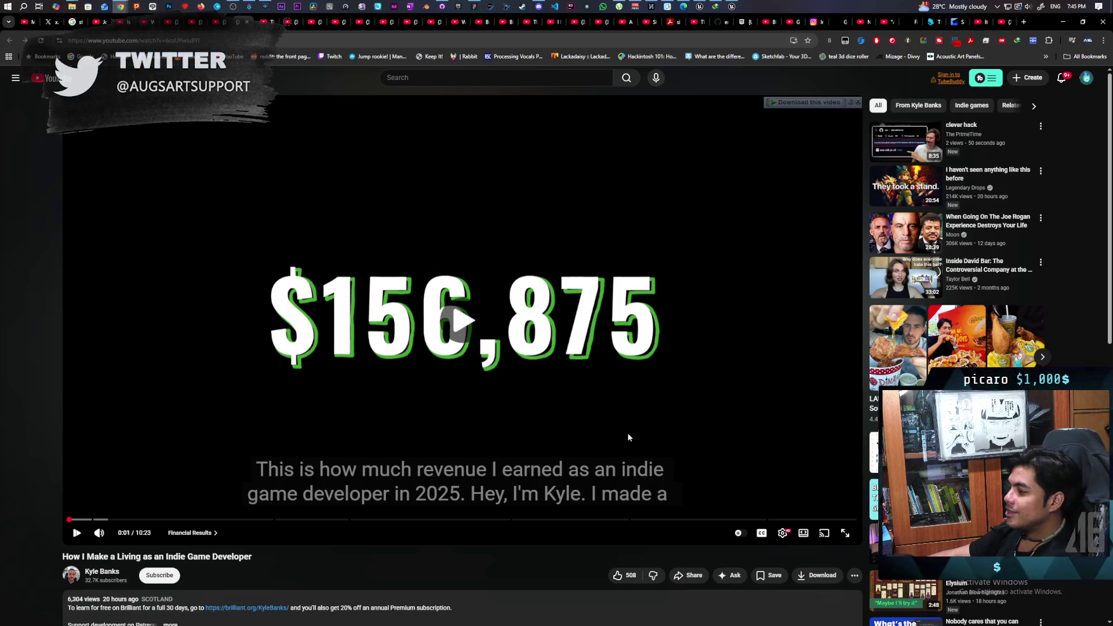
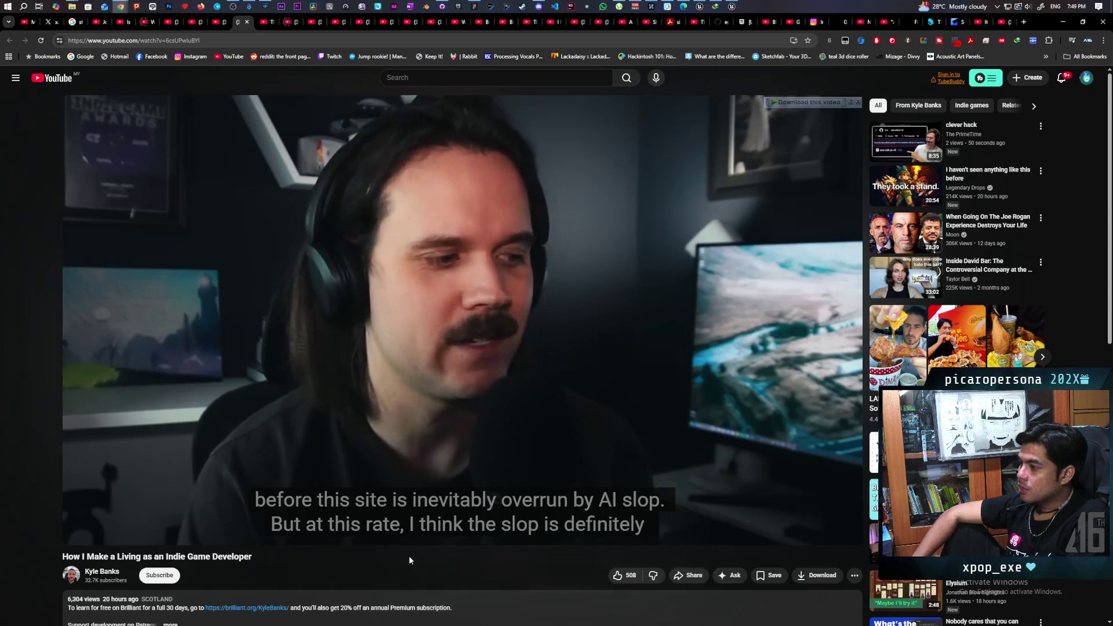
# Seek the indie game dev video forward to its Brilliant sponsor segment.
pyautogui.moveTo(394, 534)
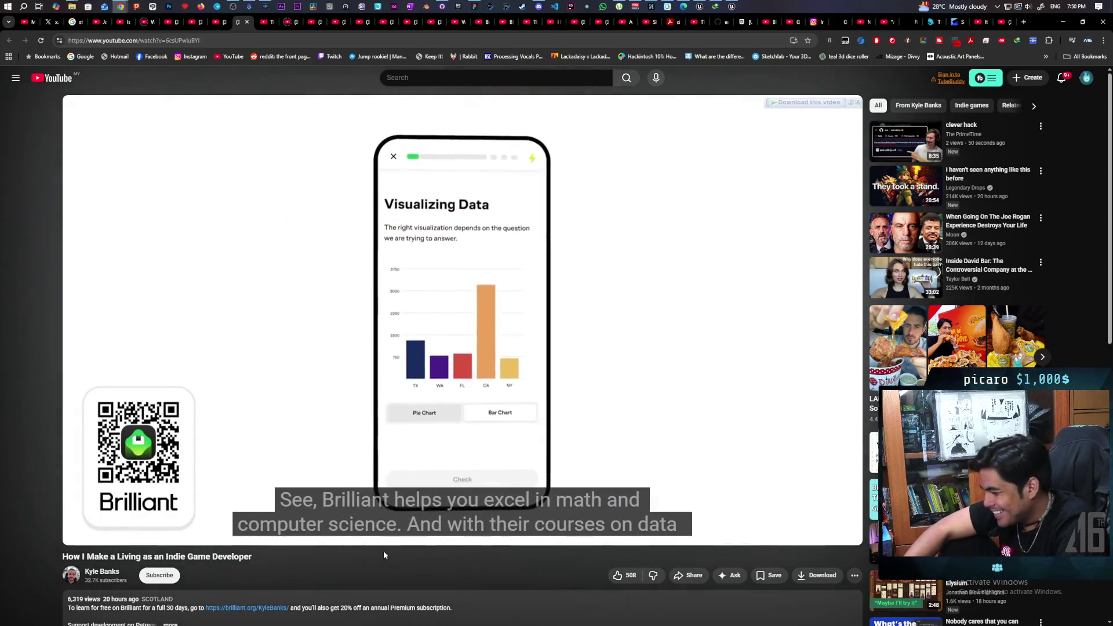
# Skip past the sponsor with the L key and let the video play into 'Lowlights of 2025'.
pyautogui.press('l')
pyautogui.press('l')
pyautogui.press('l')
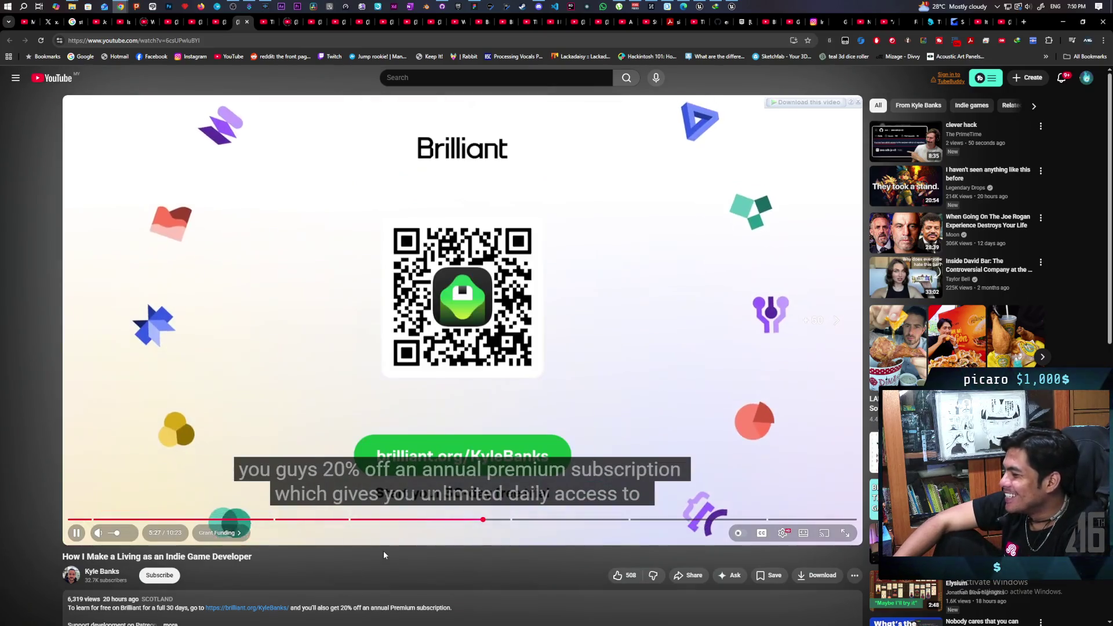
pyautogui.press('l')
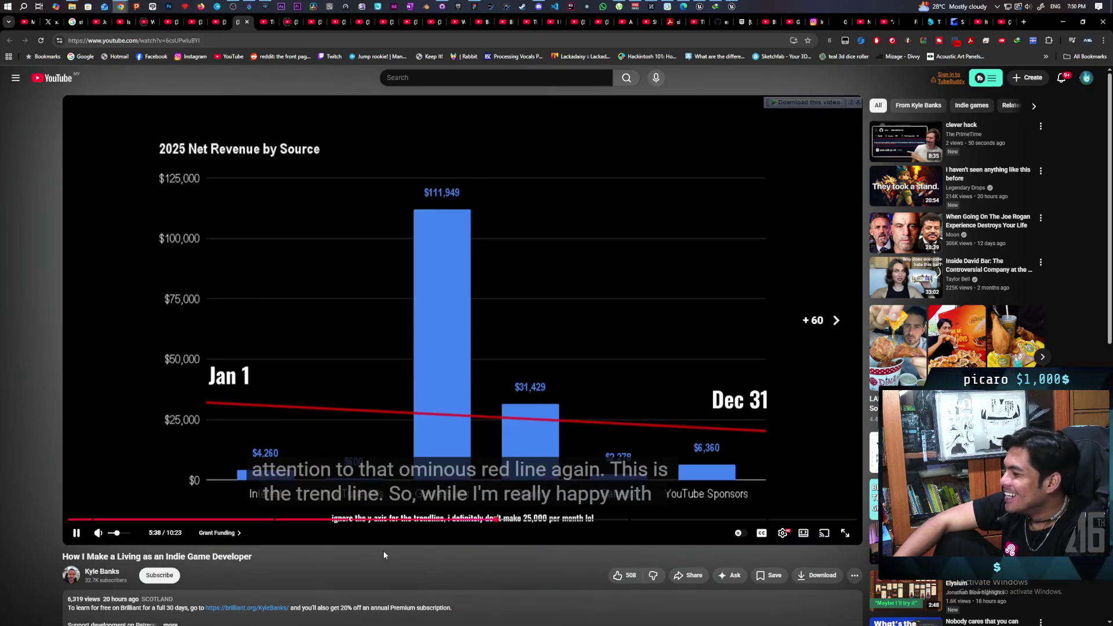
pyautogui.press('l')
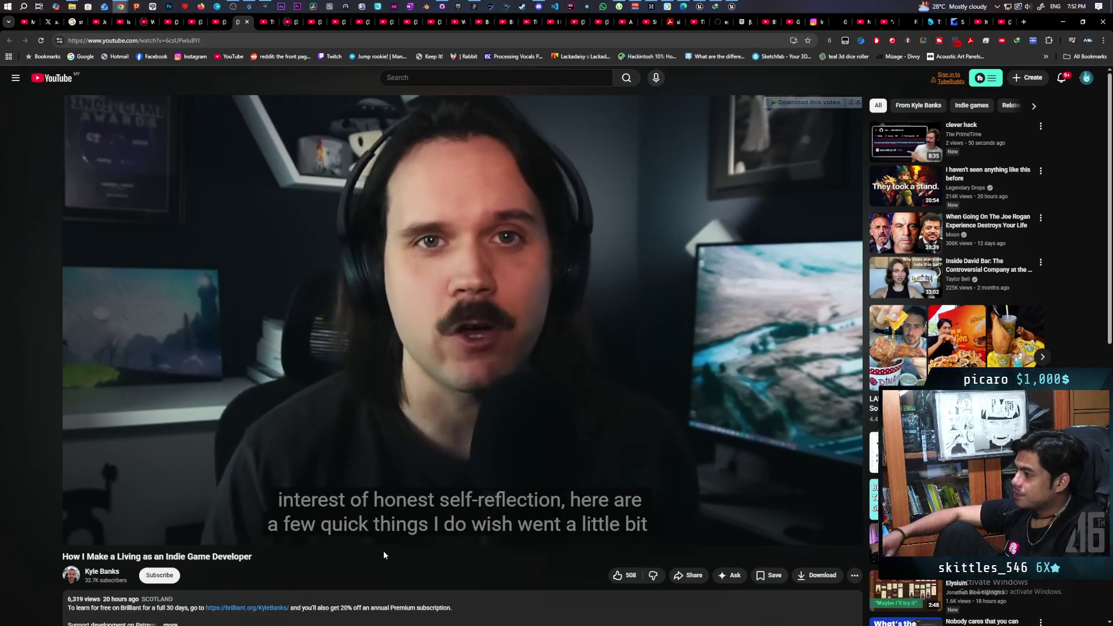
pyautogui.moveTo(500, 523)
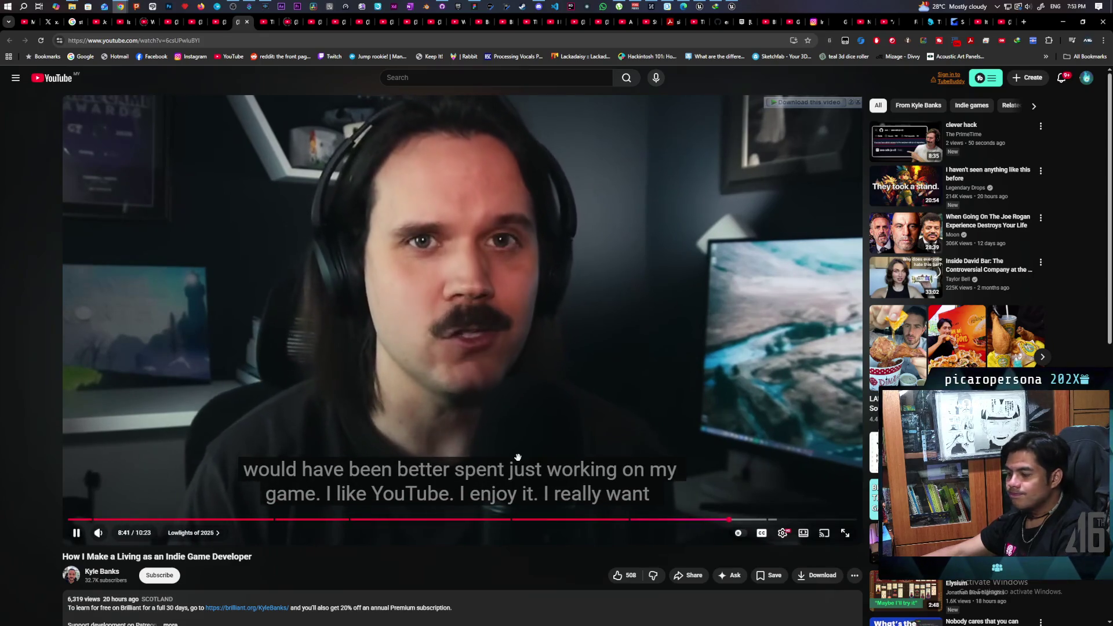
pyautogui.click(533, 409)
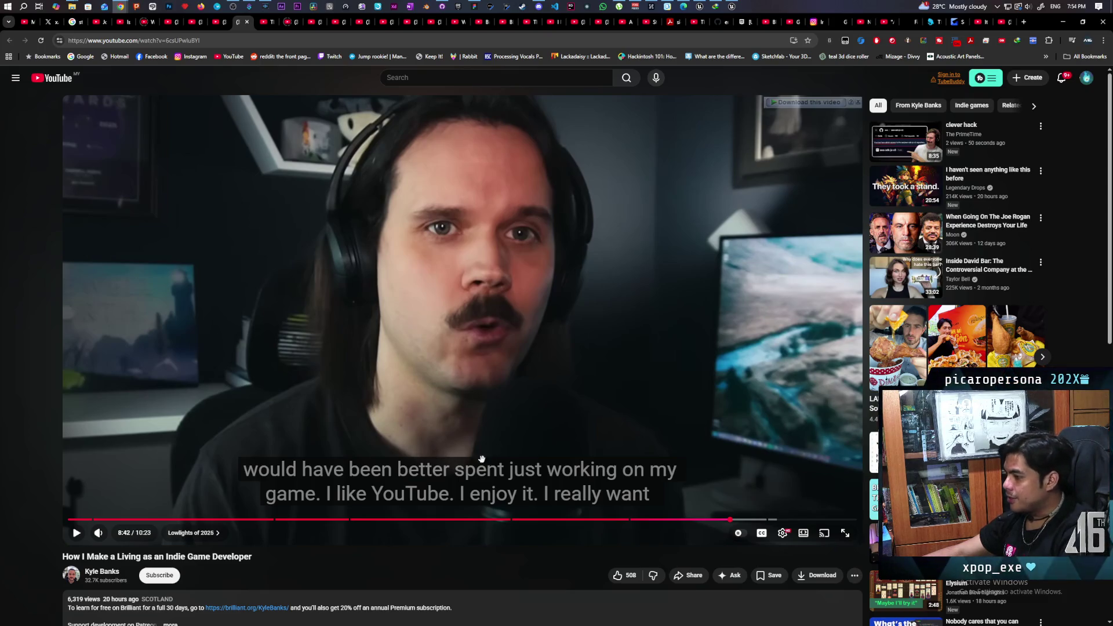
pyautogui.click(388, 424)
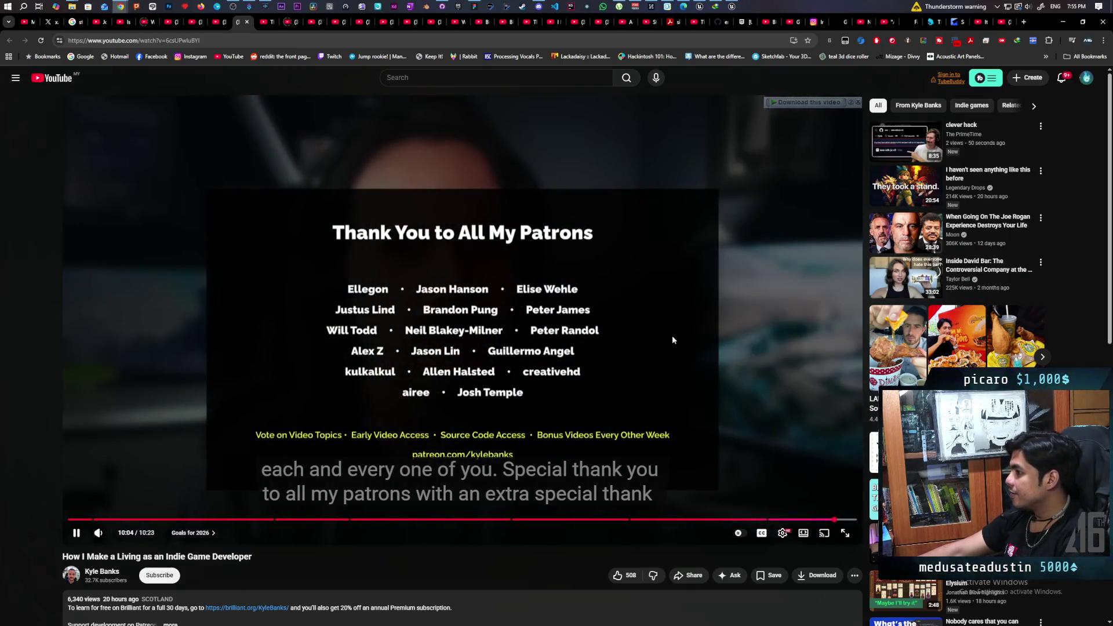
# After the patron credits, switch to the tab with 'The Game Mechanic That Time Forgot'.
pyautogui.moveTo(268, 23)
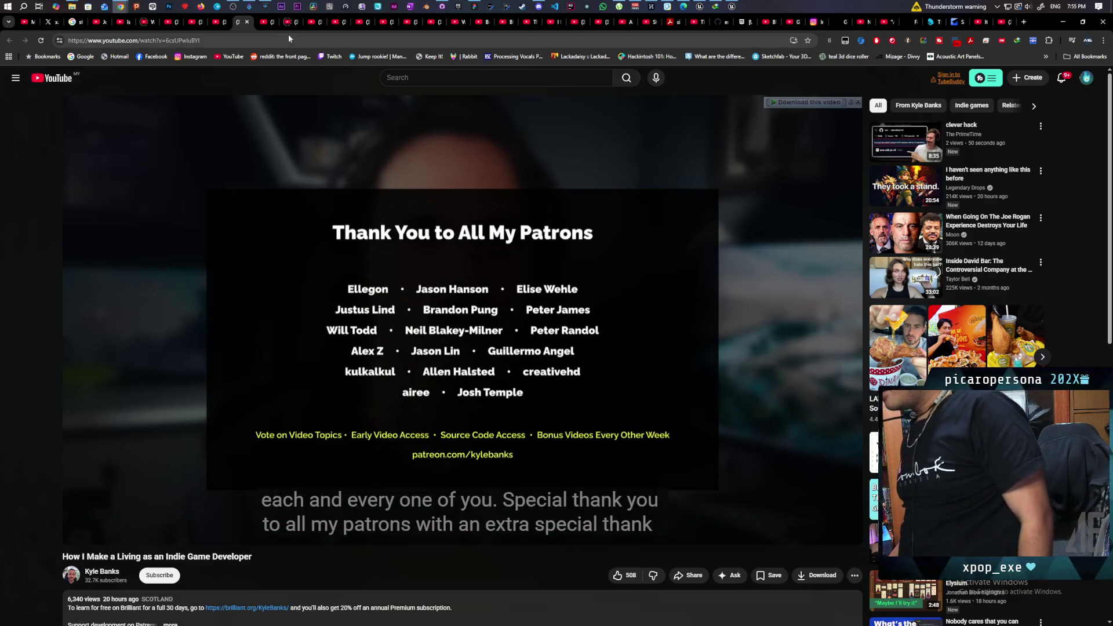
pyautogui.click(263, 22)
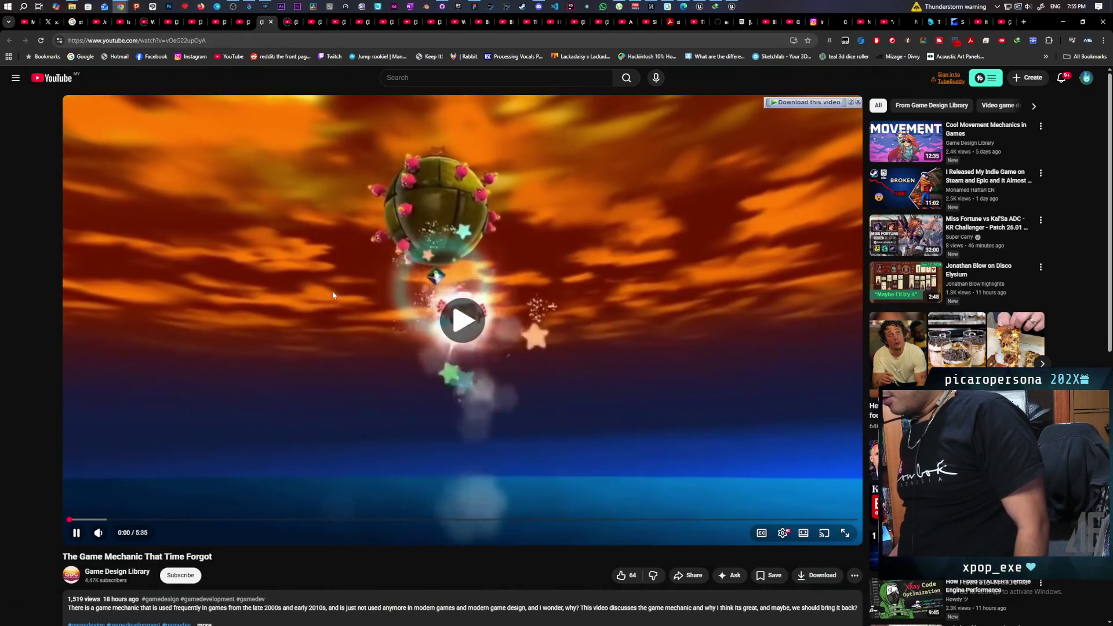
# Pause 'The Game Mechanic That Time Forgot' at its start, then resume it from 0:00.
pyautogui.click(286, 282)
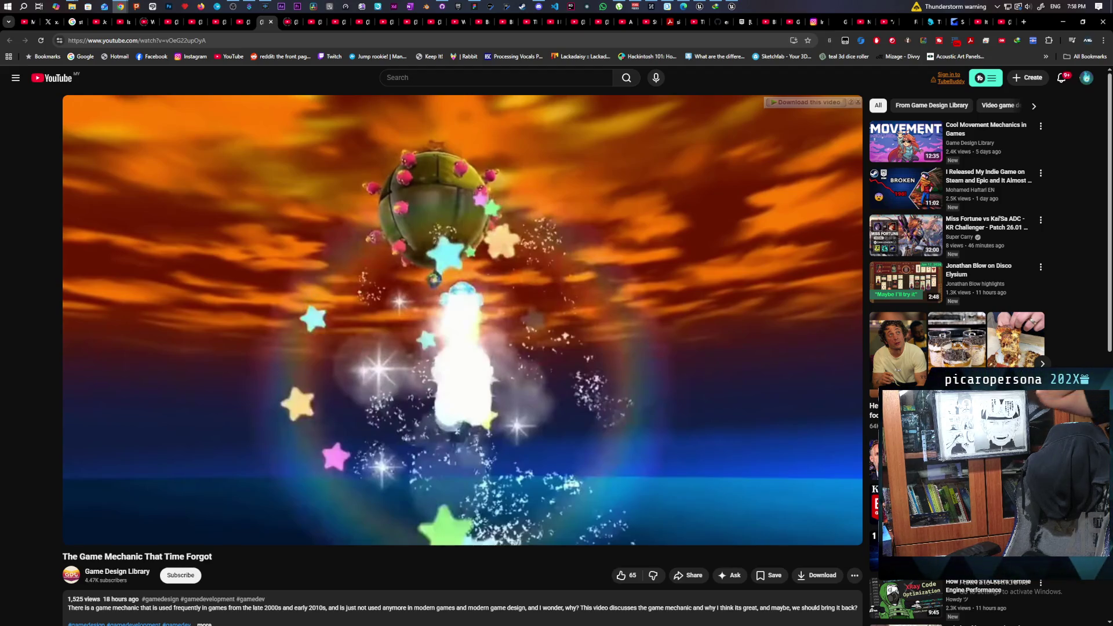
pyautogui.click(286, 277)
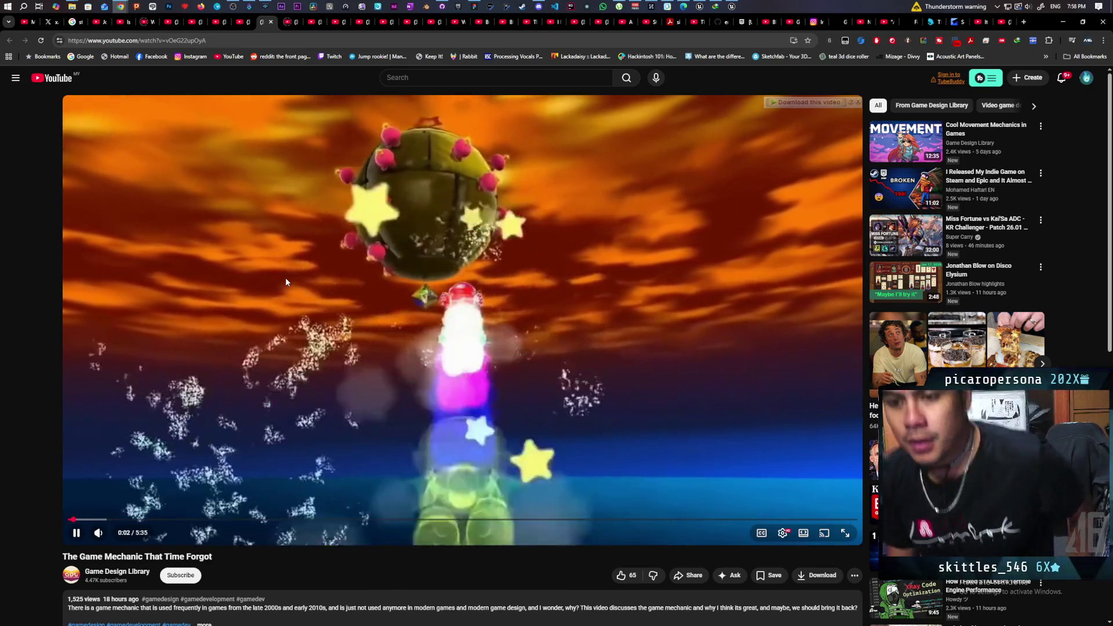